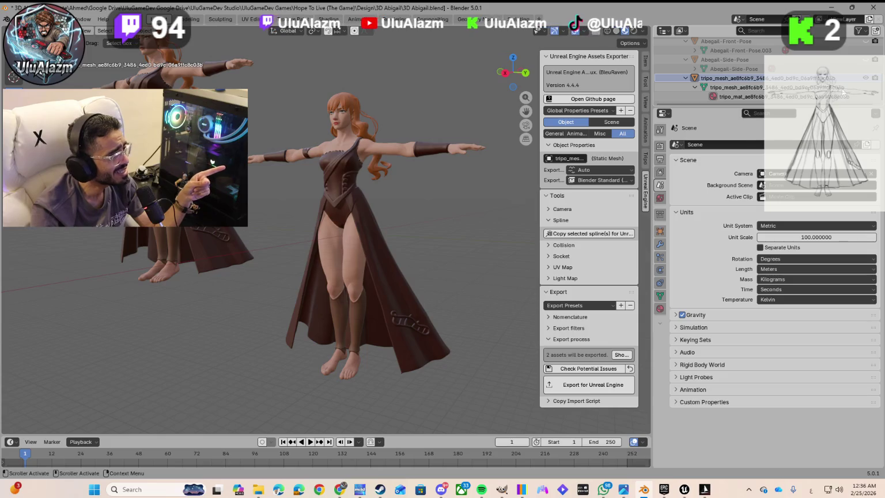
Step: Select the back-view character, orbit to face both characters, and try copying selected splines for Unreal
click(190, 253)
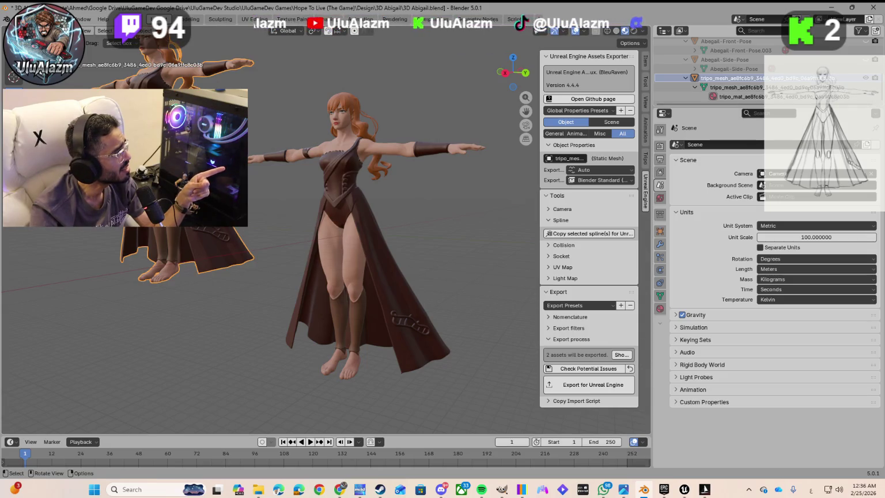
mouse_move(190, 253)
mouse_down()
mouse_move(248, 256)
mouse_move(256, 242)
mouse_up()
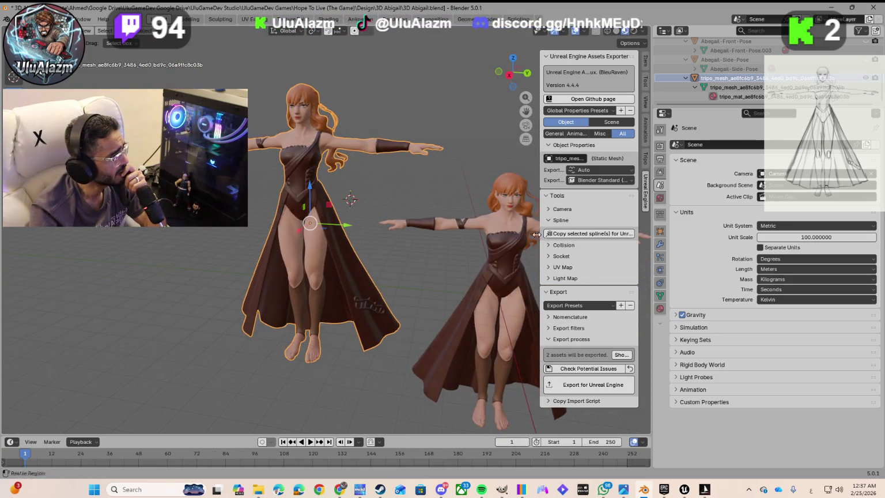
click(558, 233)
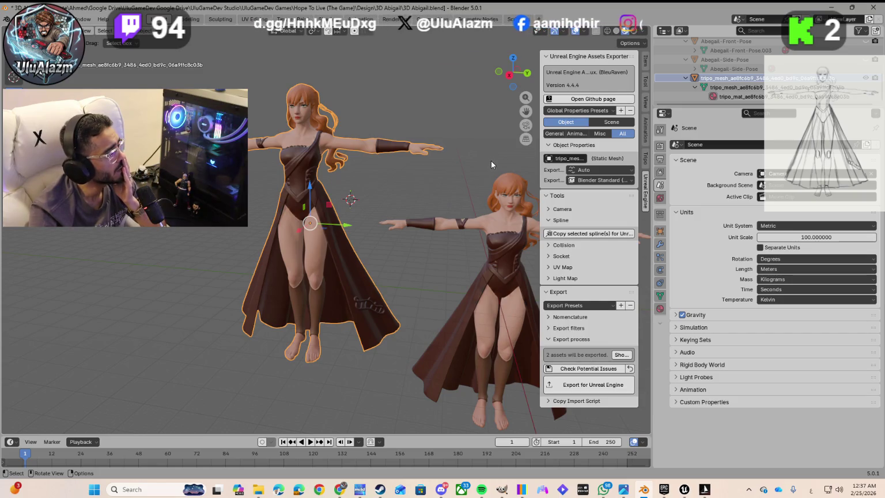
Step: Select the right-hand character and inspect its Collision and Socket exporter options
click(500, 224)
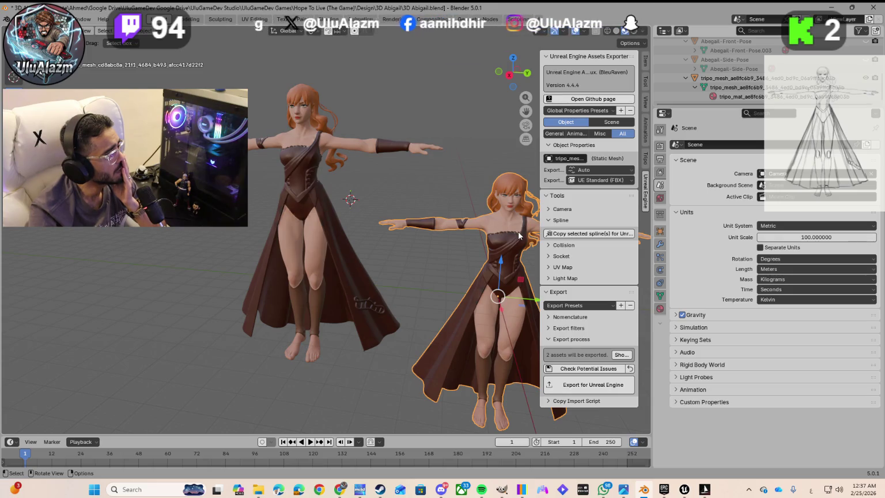
click(548, 245)
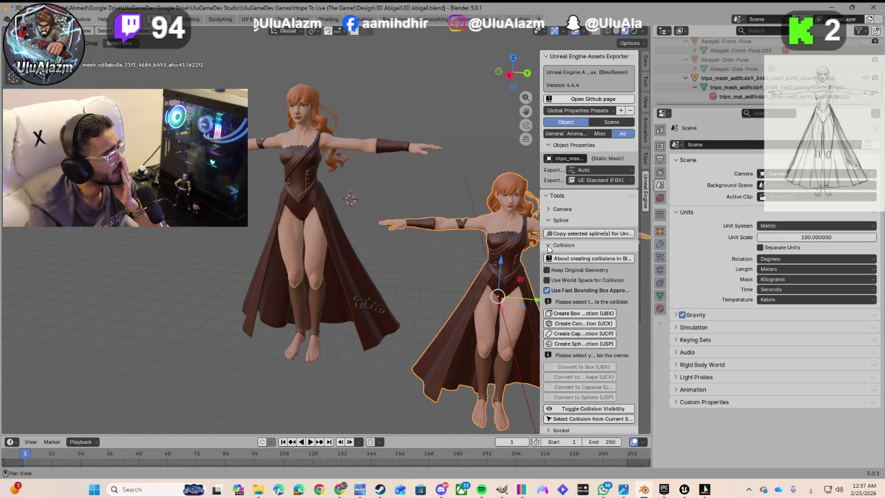
click(548, 246)
click(549, 257)
click(548, 257)
Step: Inspect the UV Map and Light Map options, then list the assets to be exported
click(549, 267)
click(550, 269)
click(548, 279)
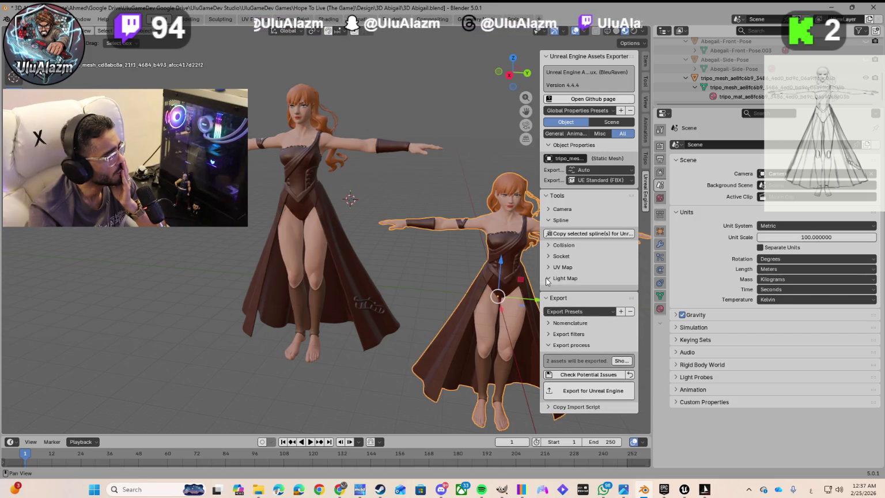
click(547, 280)
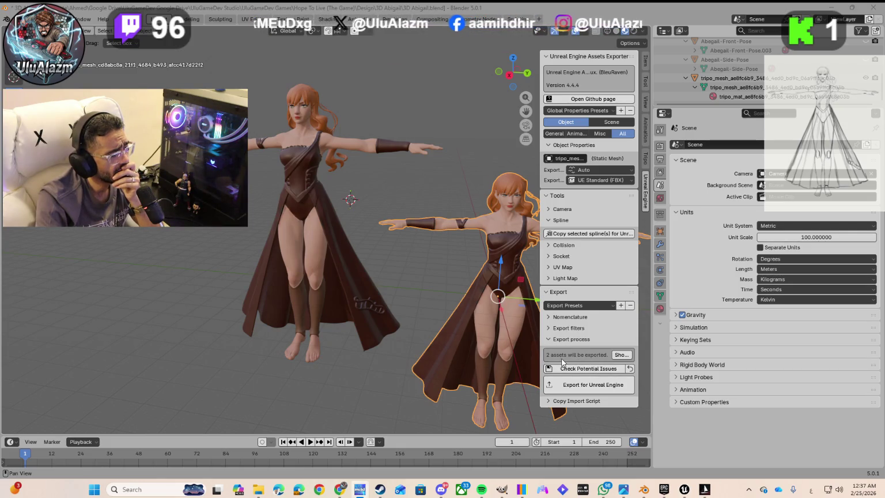
click(621, 354)
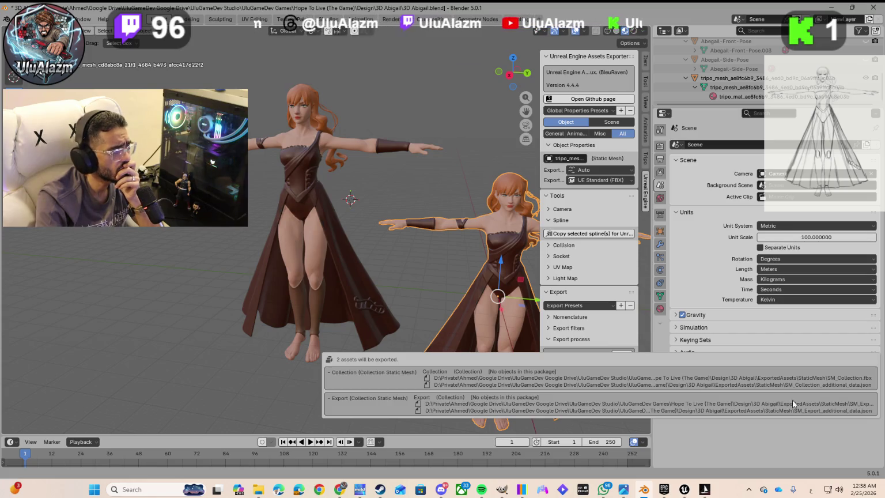
click(562, 307)
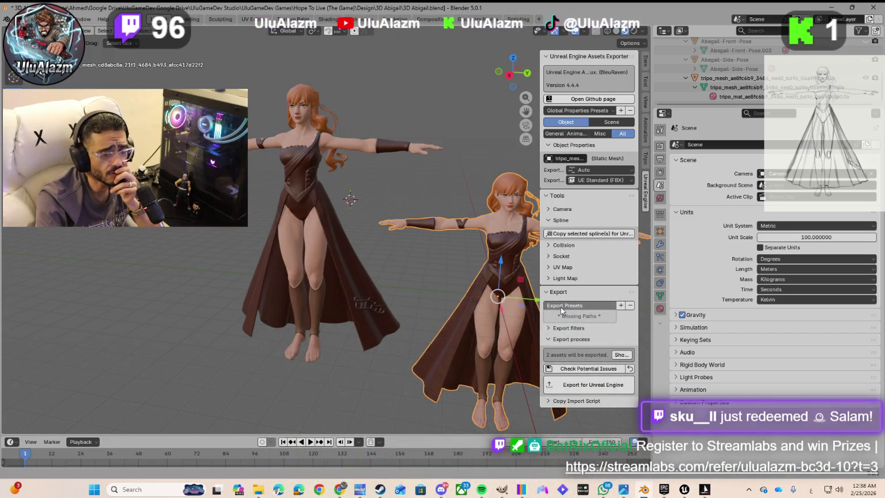
click(587, 310)
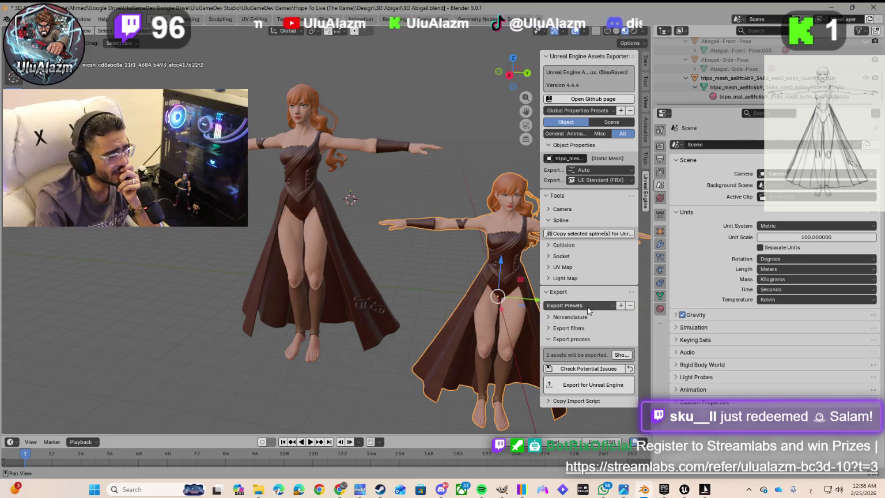
click(548, 317)
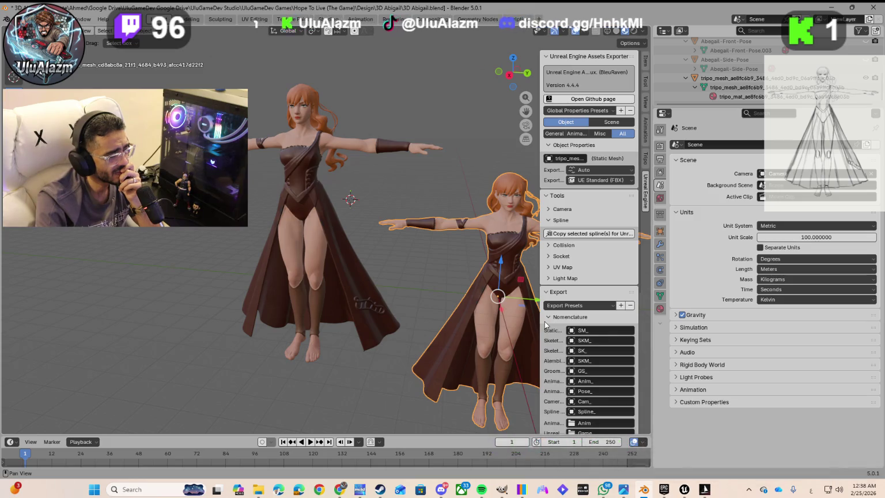
click(549, 317)
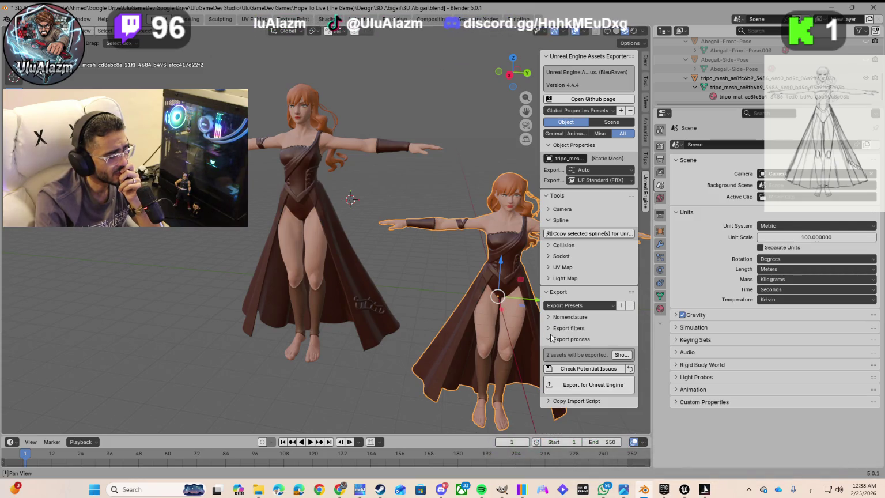
click(549, 329)
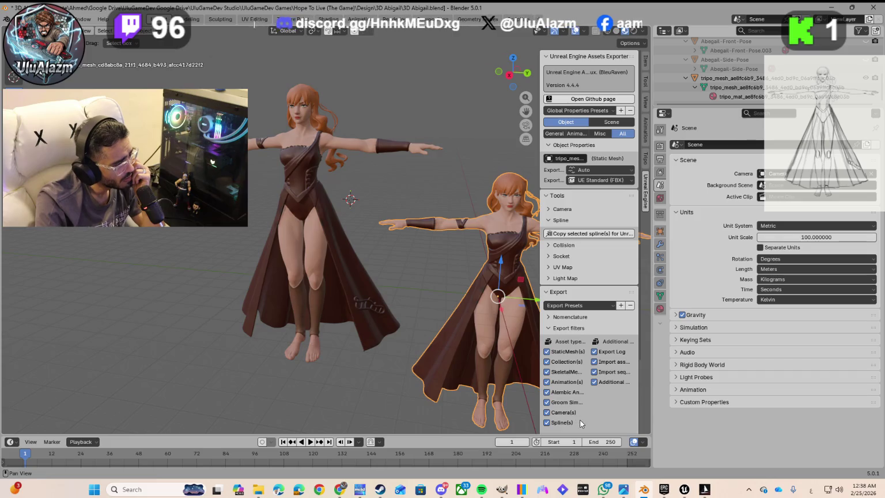
click(550, 327)
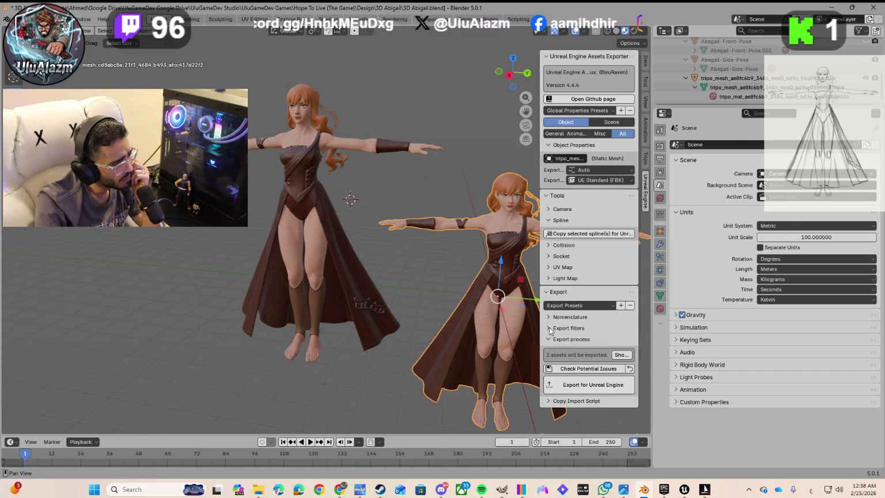
click(549, 402)
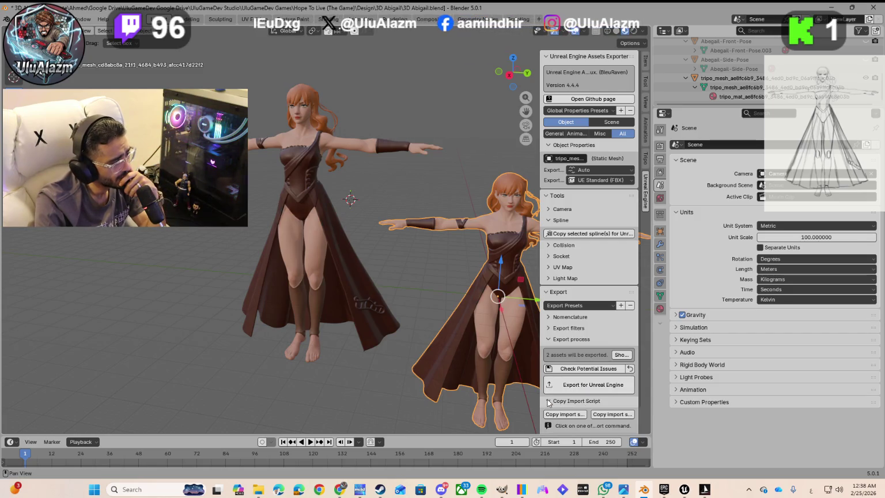
click(548, 401)
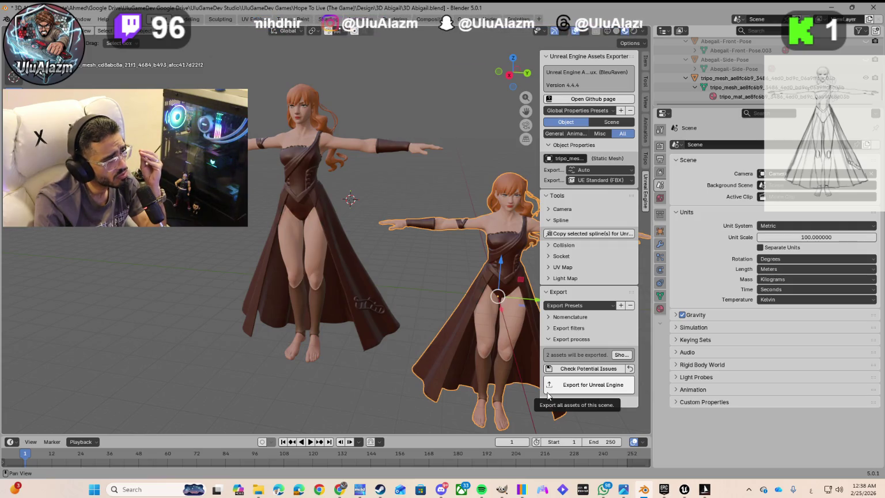
scroll(718, 92, up, 5)
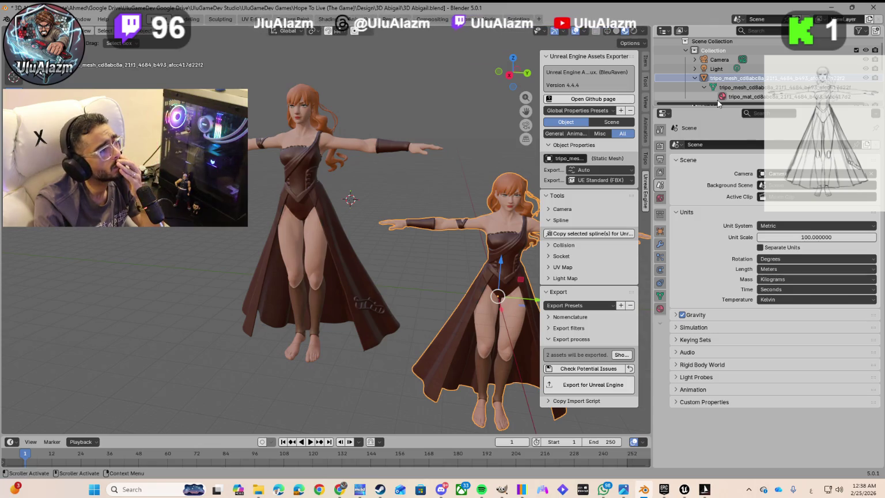
Step: Run Export for Unreal Engine on all scene assets, producing an IndexError report
click(577, 390)
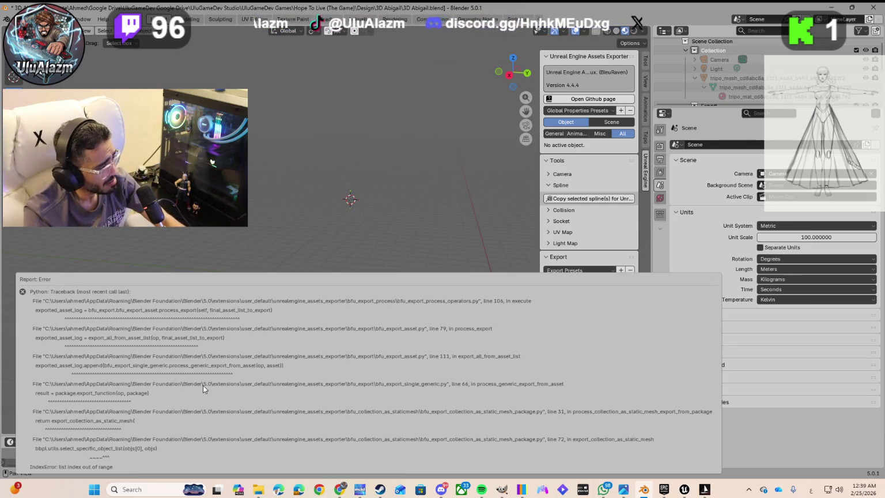
Step: Screenshot the IndexError traceback report, then return to the Blender window
key(super+shift+s)
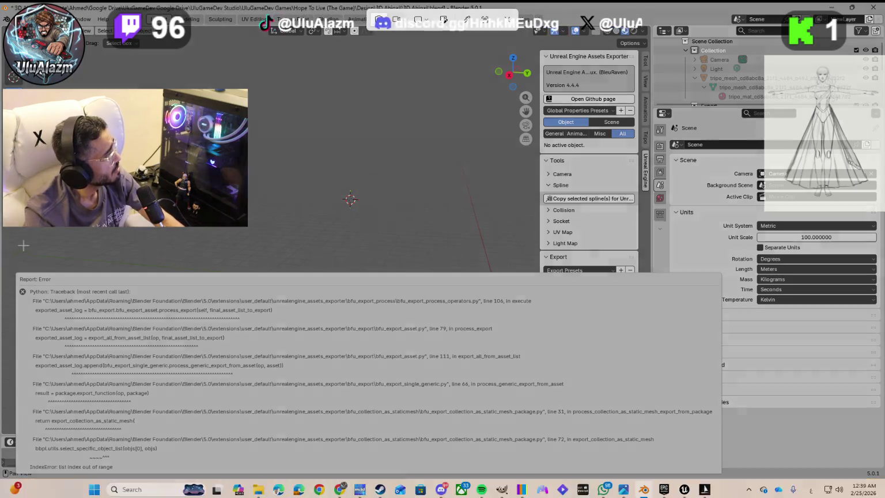
mouse_move(1, 3)
mouse_down()
mouse_move(510, 366)
mouse_move(795, 415)
mouse_move(831, 466)
mouse_move(883, 478)
mouse_up()
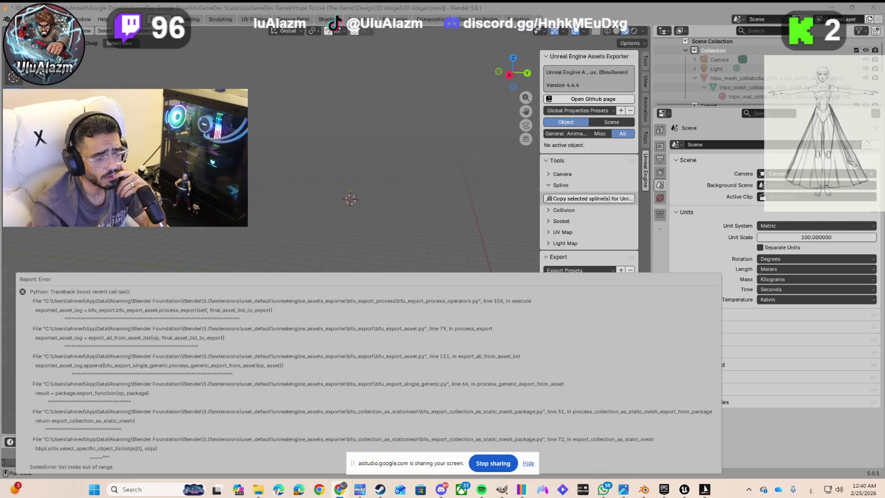
click(783, 391)
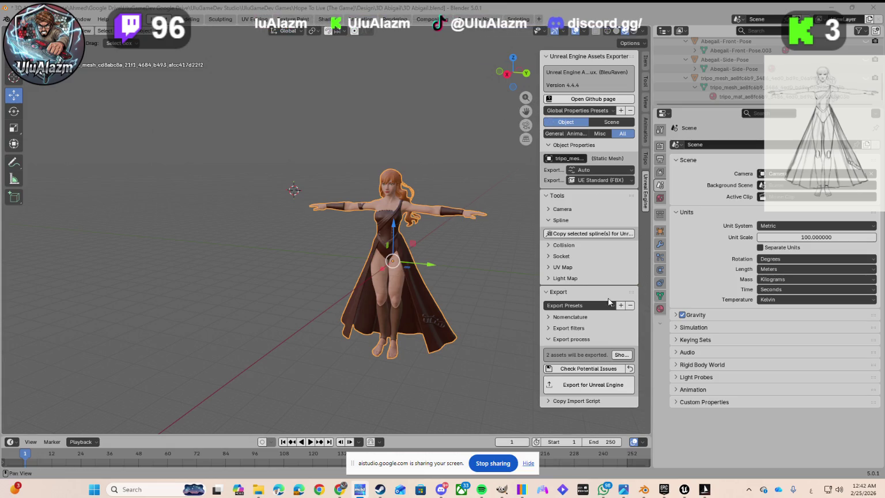
Step: Run Check Potential Issues, which reports 0 collisions and 0 sockets fixed across 19 checks
click(599, 368)
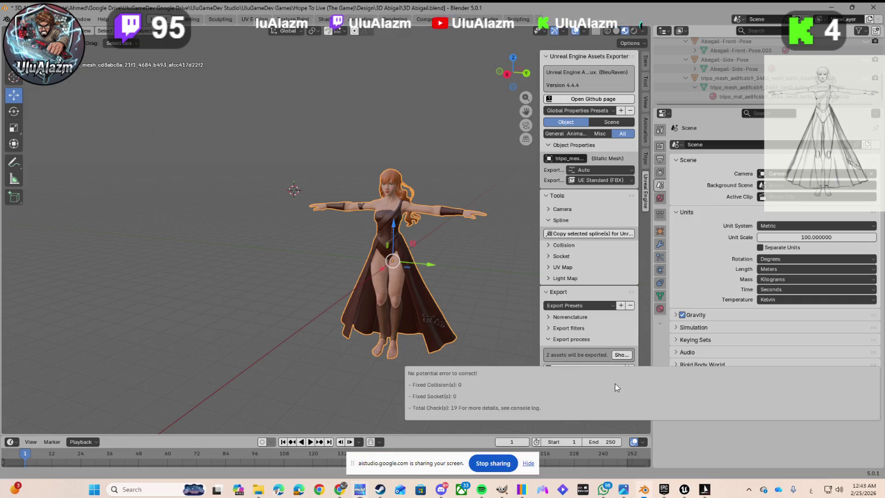
Step: Expand Export filters to review the asset-type checkboxes, then collapse the Export panel
click(551, 329)
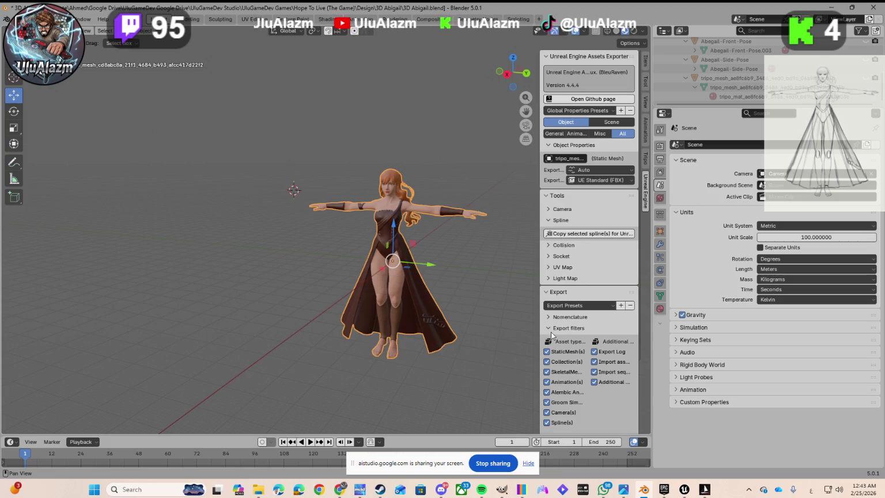
scroll(568, 349, down, 2)
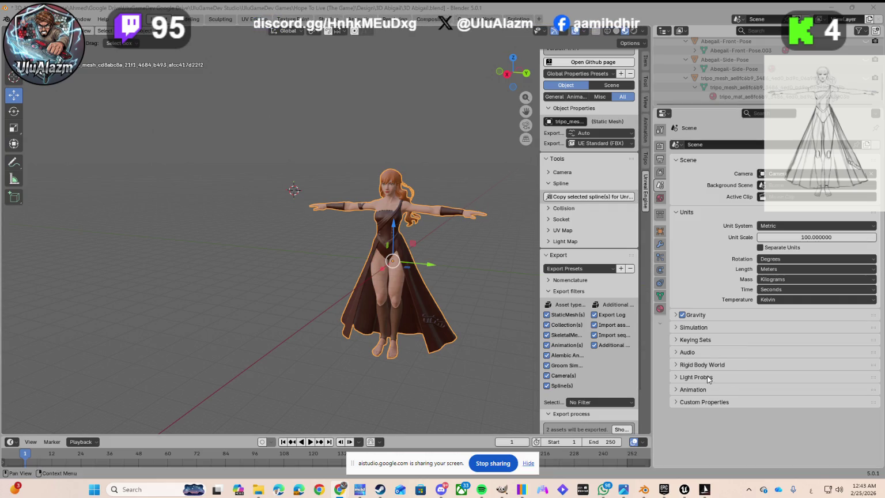
click(549, 292)
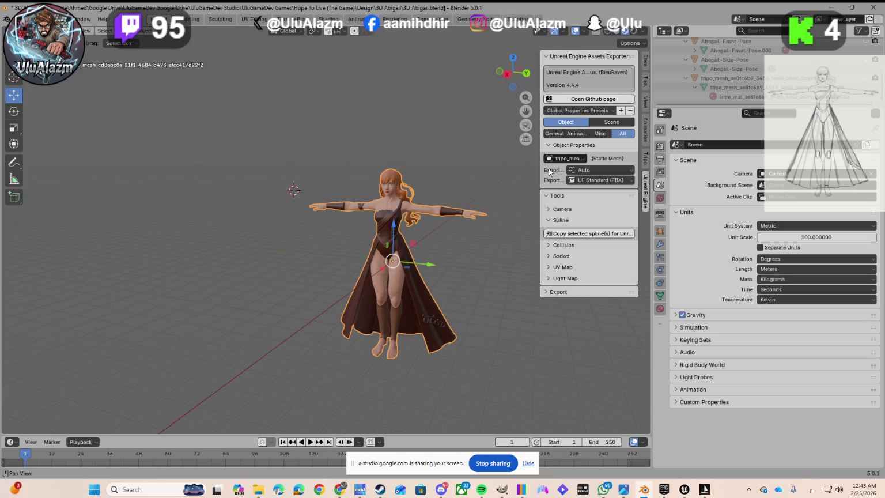
Step: Widen the Unreal exporter sidebar in two stages so its labels and mesh name fit
drag(535, 175, 461, 182)
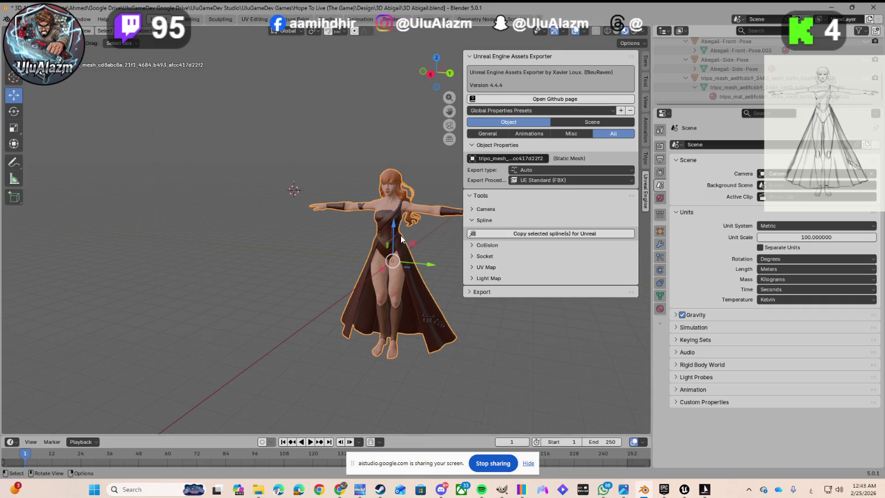
mouse_move(386, 246)
mouse_down()
mouse_move(363, 244)
mouse_move(373, 245)
mouse_up()
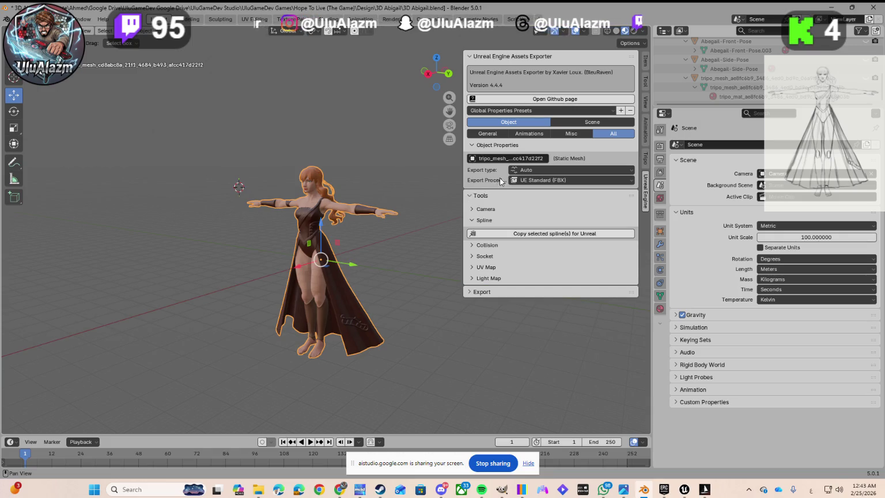
drag(459, 183, 436, 183)
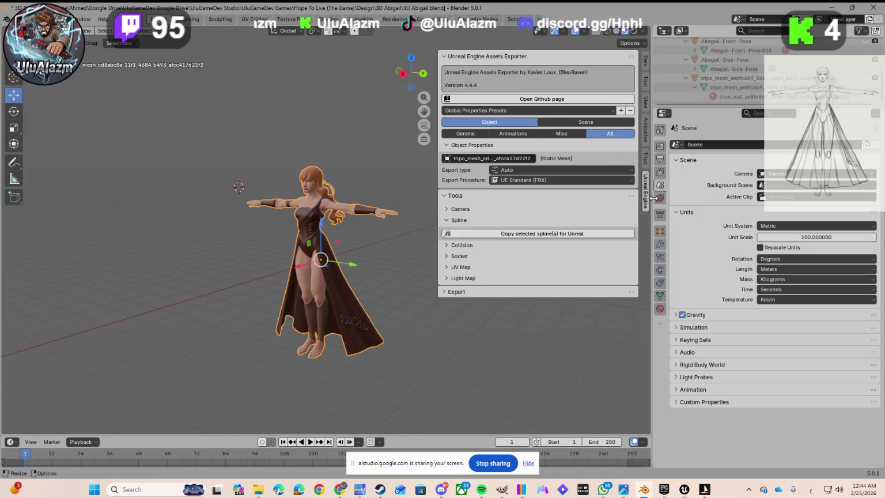
Step: Show the character's Principled BSDF material settings, then re-expand the Export section
click(660, 309)
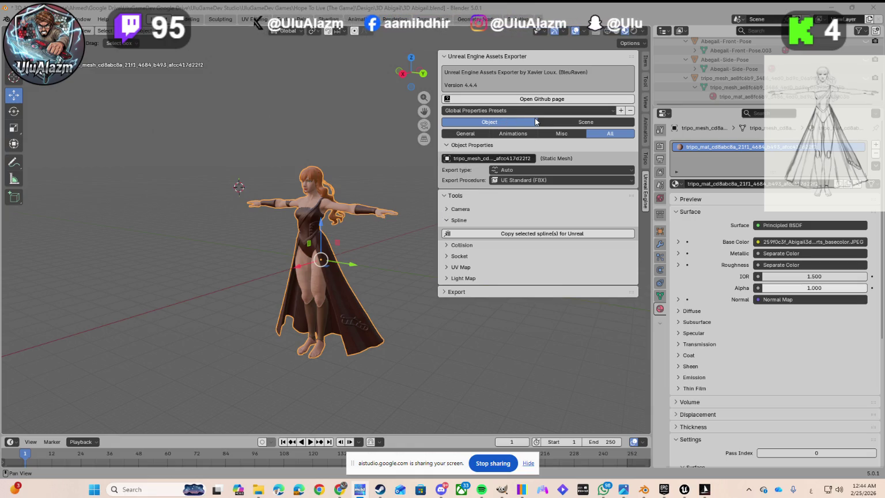
click(504, 111)
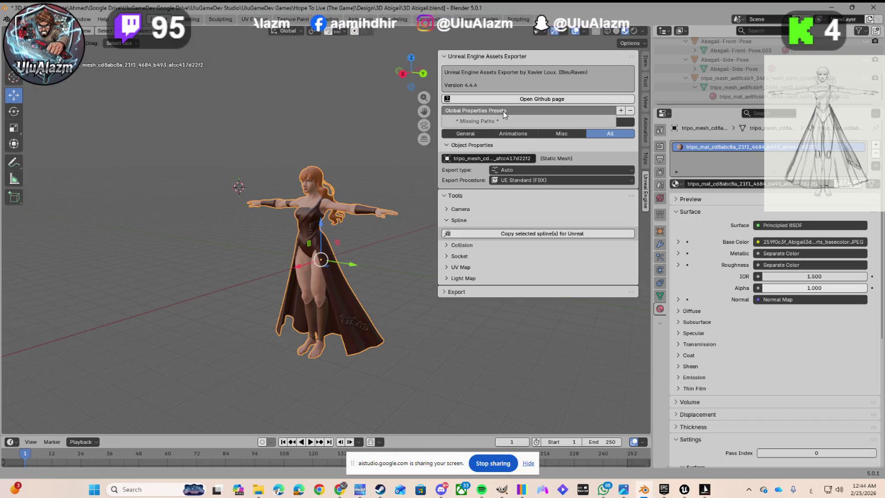
click(504, 111)
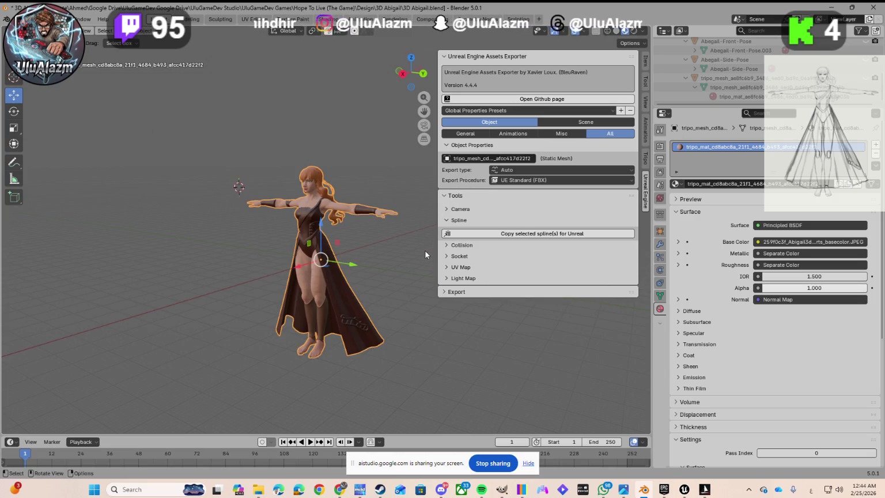
click(443, 292)
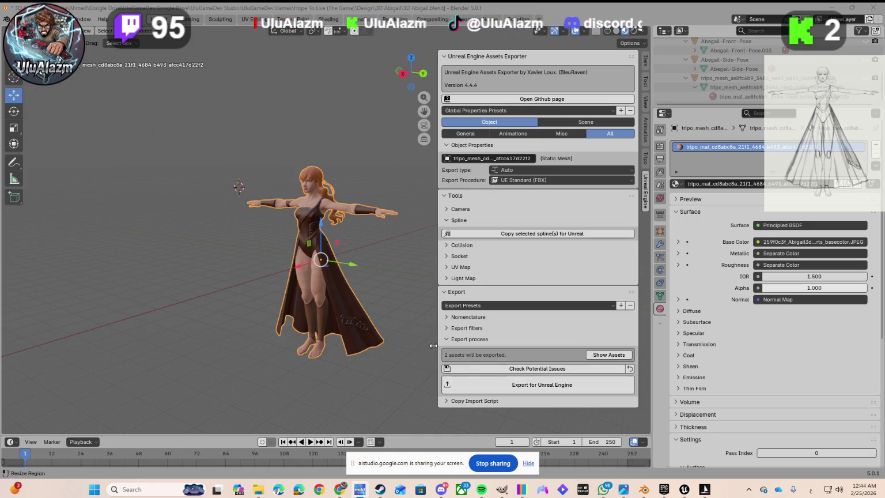
Step: List the two assets queued for export, SM_Collection and SM_Export, with their paths
click(446, 340)
click(446, 339)
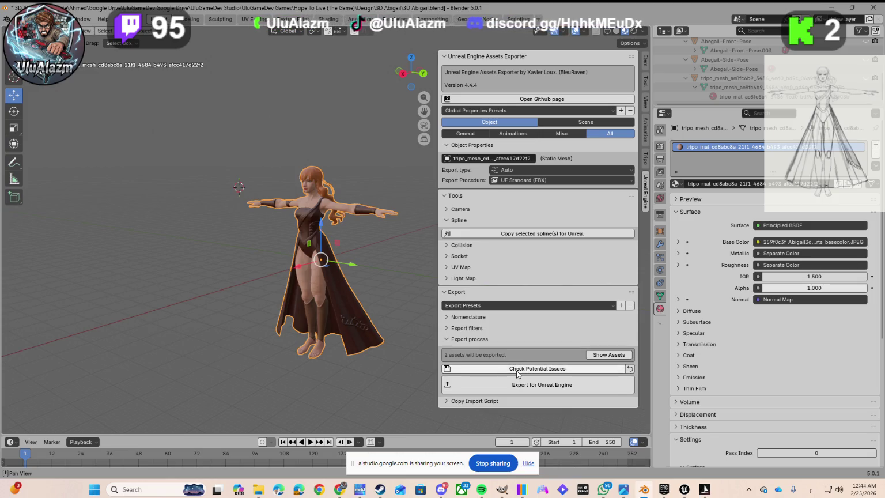
click(599, 355)
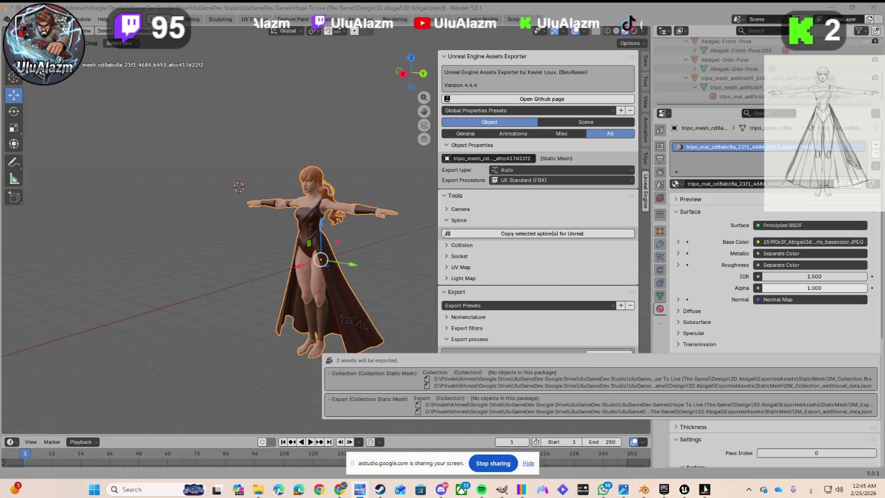
Step: Dismiss the asset list, rerun Check Potential Issues, and briefly toggle the Copy Import Script section
click(528, 338)
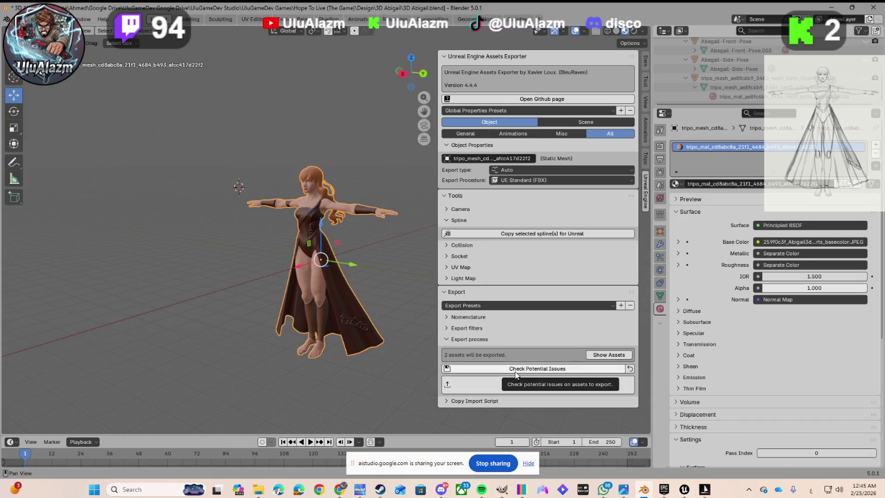
click(521, 369)
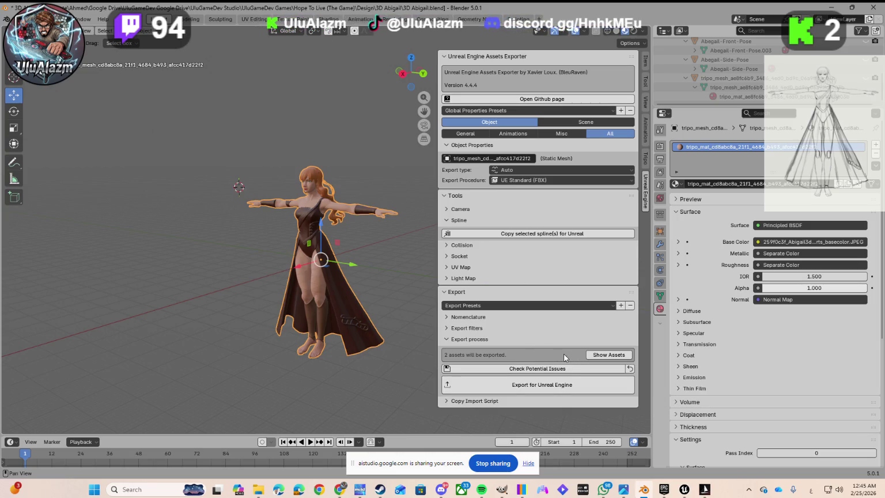
click(448, 401)
click(448, 401)
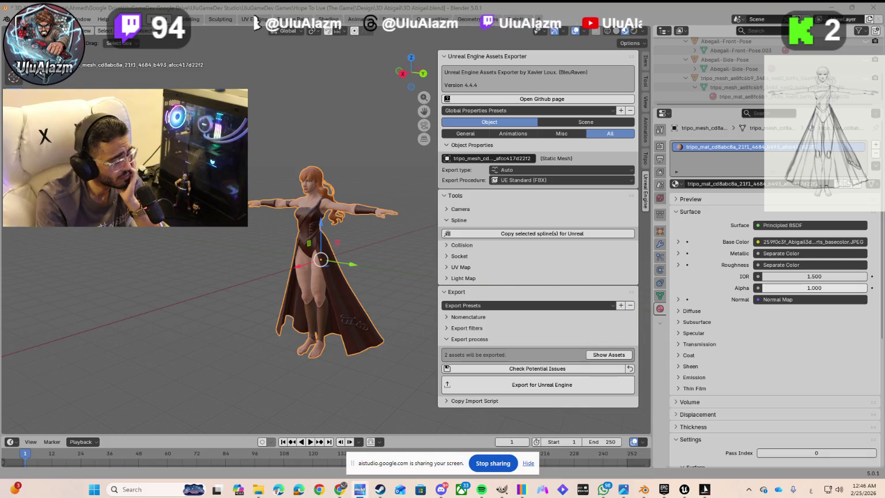
Step: Pull the Unreal exporter sidebar's left edge slightly further left to widen it
click(648, 417)
key(shift)
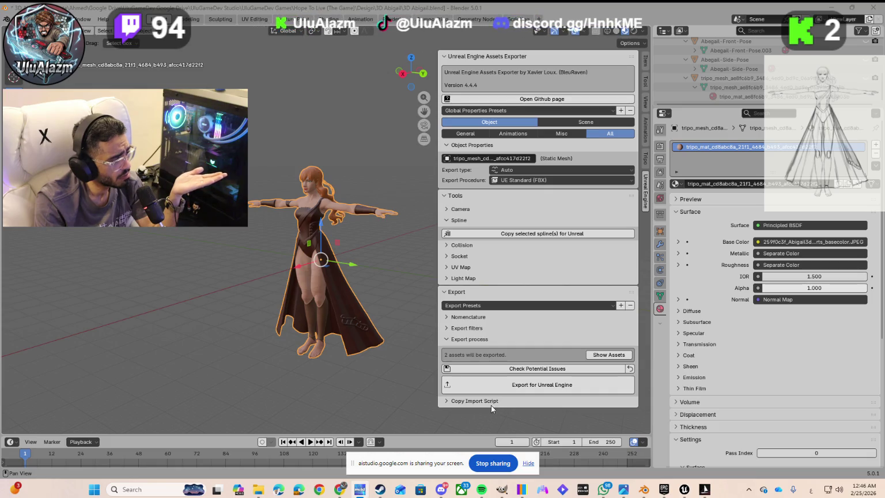
mouse_move(435, 332)
mouse_down()
mouse_move(414, 334)
mouse_move(424, 333)
mouse_up()
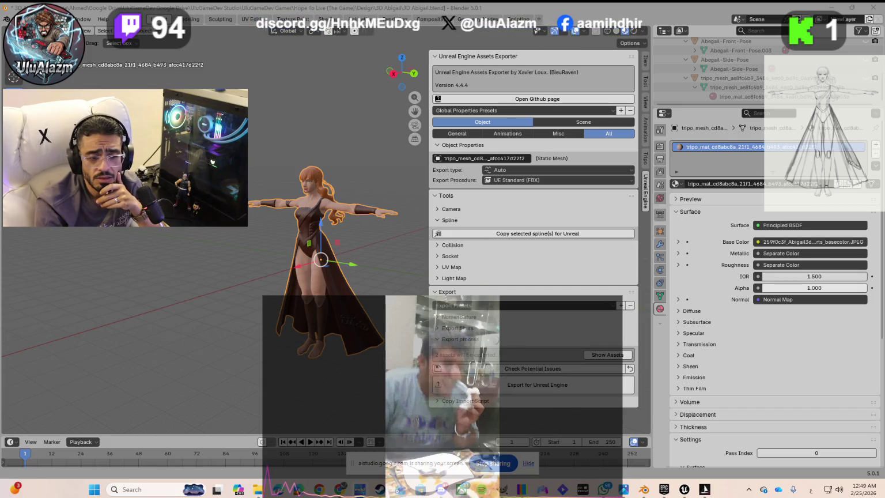
Step: Fold away the Unreal Engine Assets Exporter overview in the N-panel
key(super+d)
key(super+d)
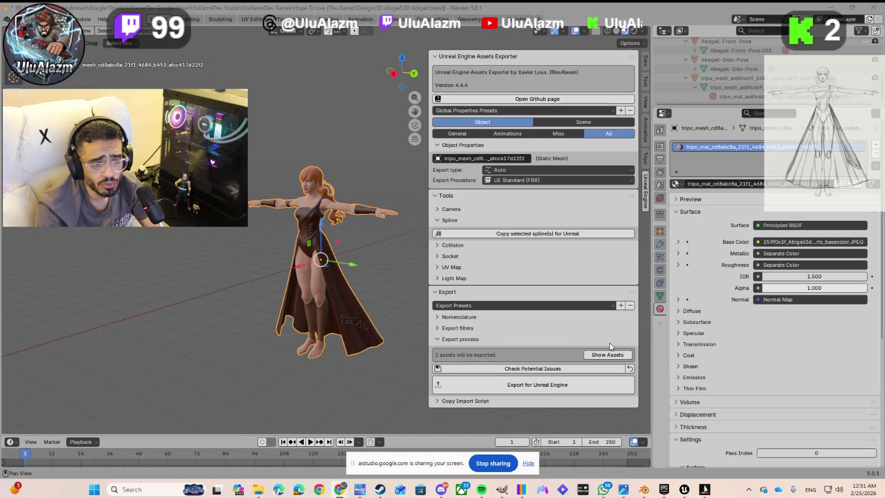
click(505, 55)
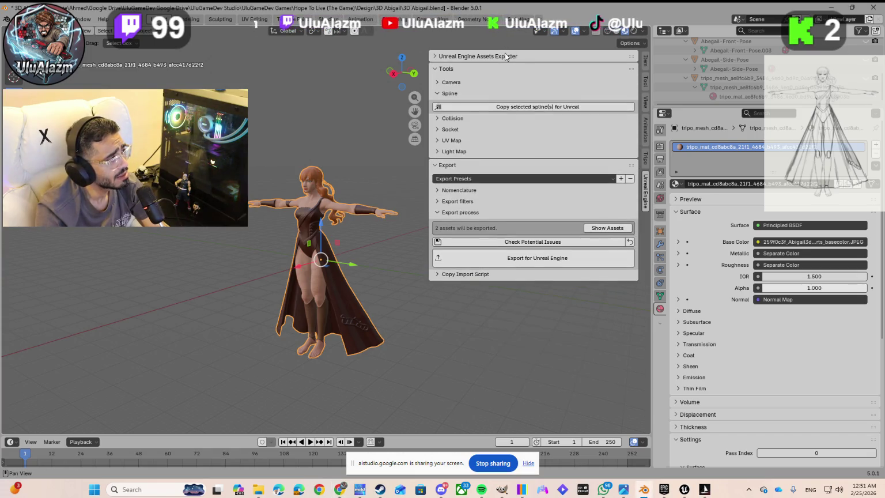
Step: Run Check Potential Issues and confirm the report shows no errors to correct
click(505, 56)
click(505, 55)
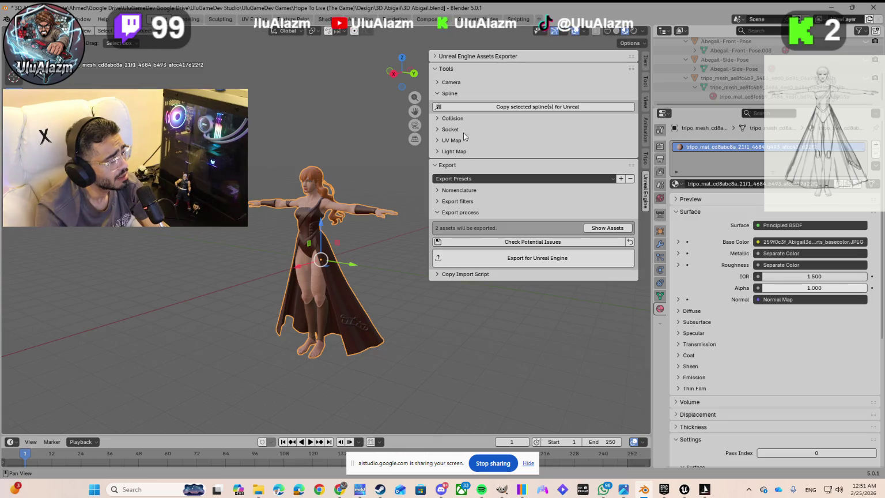
click(441, 212)
click(441, 212)
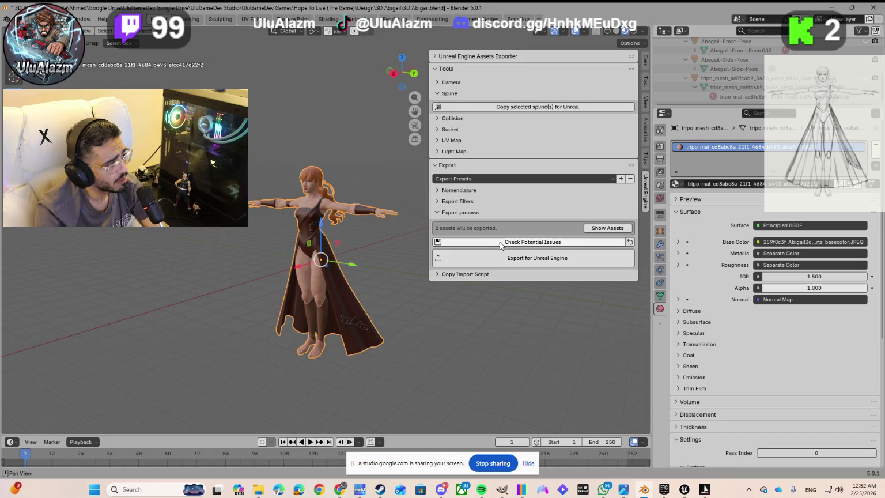
click(519, 246)
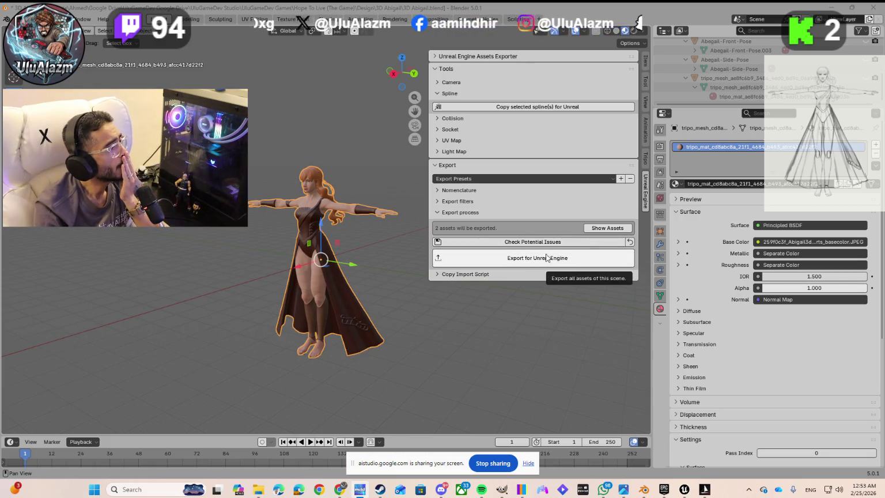
Step: Expand Export filters and keep the Selection filter set to No Filter
click(438, 202)
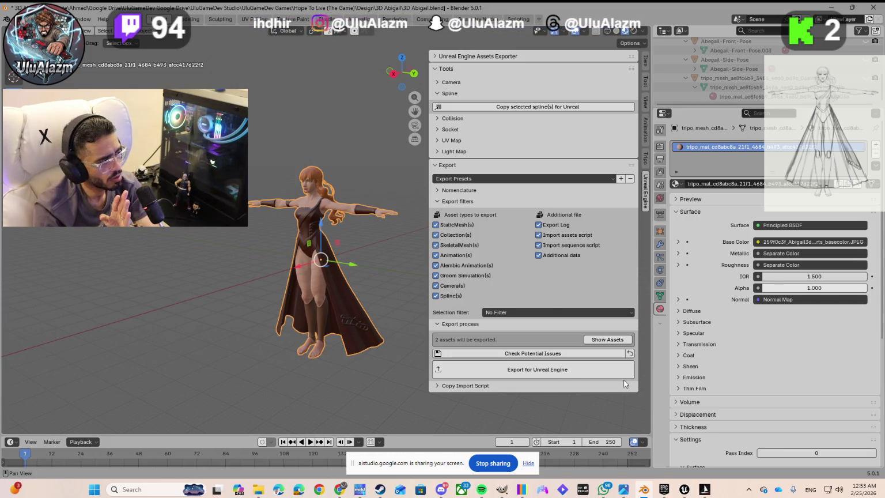
click(586, 311)
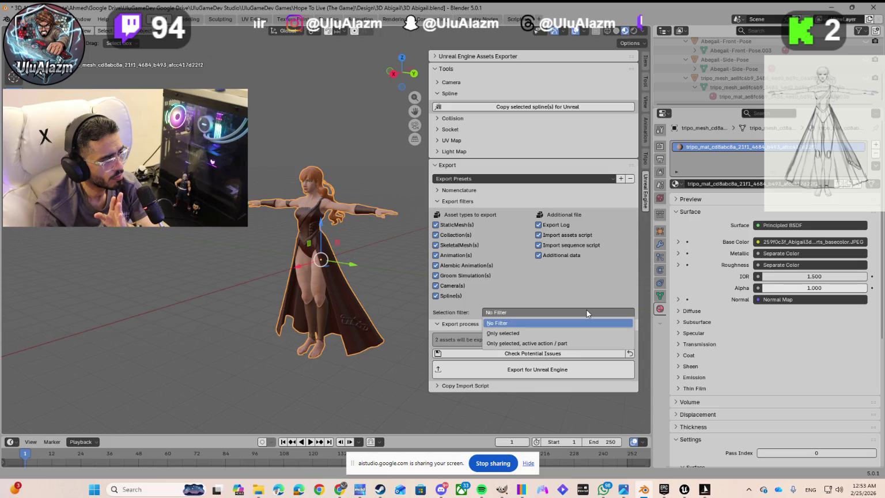
click(557, 316)
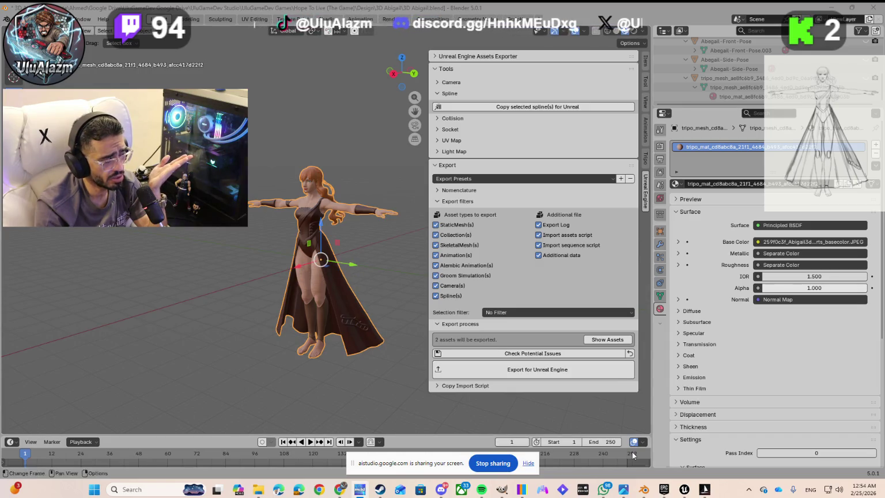
Step: Check the empty Abigail folder in Unreal Editor, then return to Blender
mouse_move(685, 490)
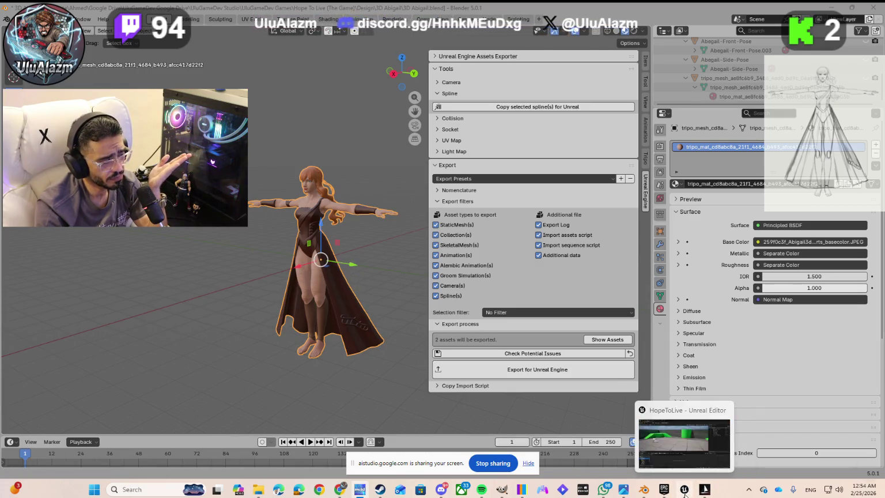
click(687, 432)
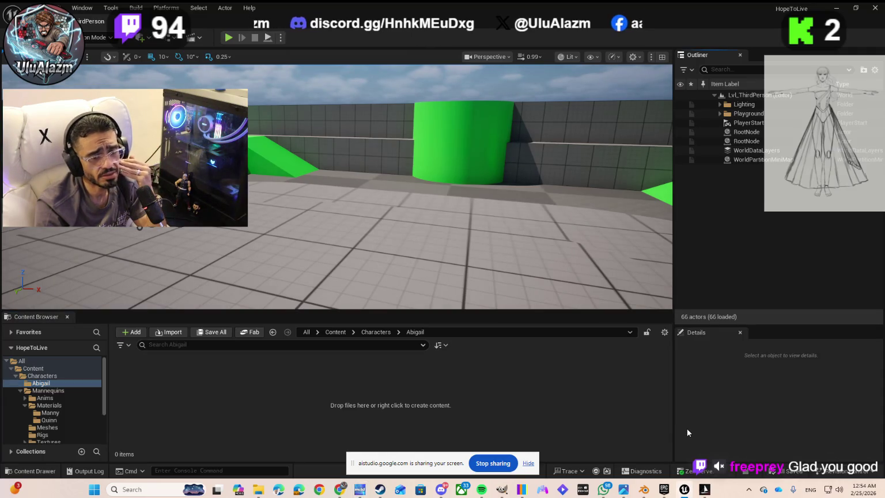
mouse_move(684, 491)
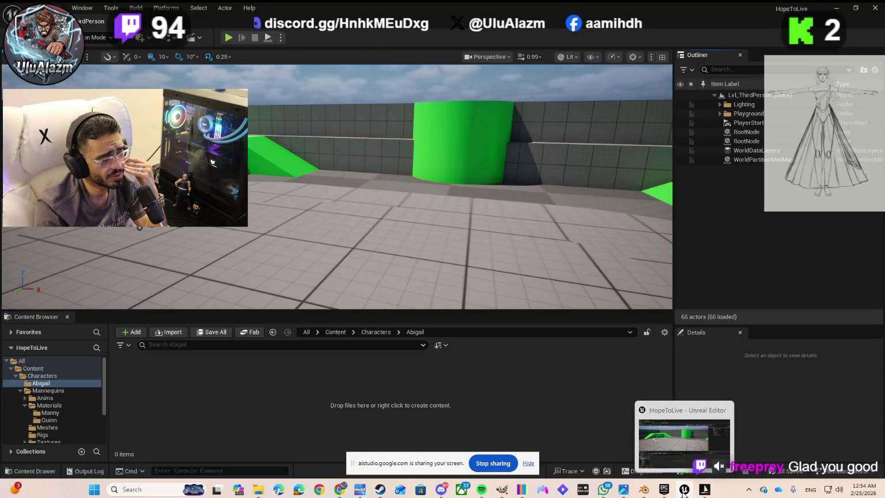
click(684, 490)
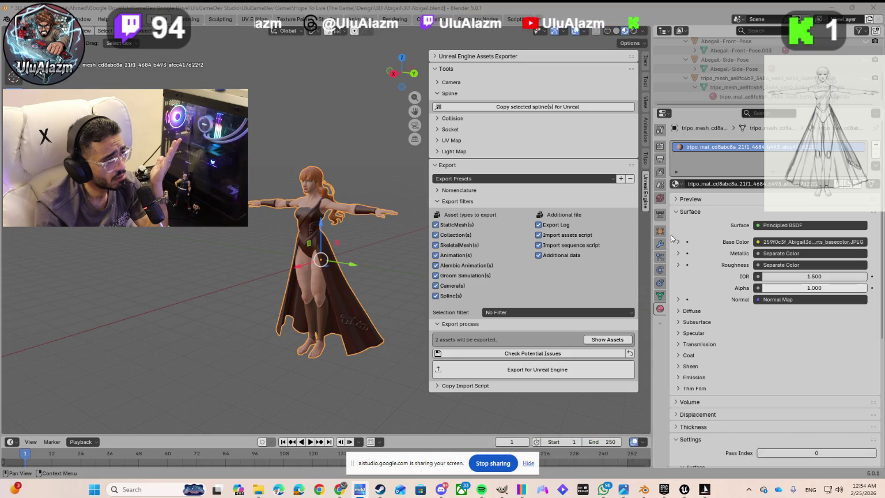
Step: Re-expand the exporter overview showing version 4.4.4 and the Static Mesh with UE Standard (FBX)
scroll(715, 69, up, 3)
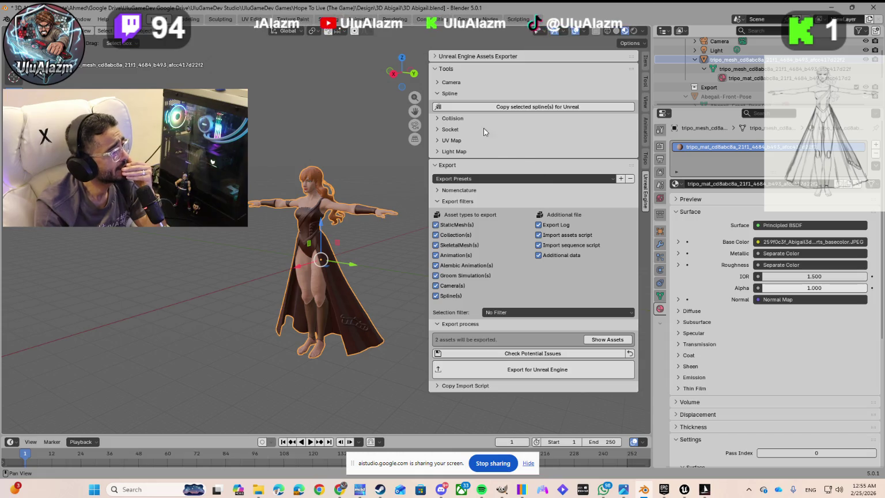
click(436, 57)
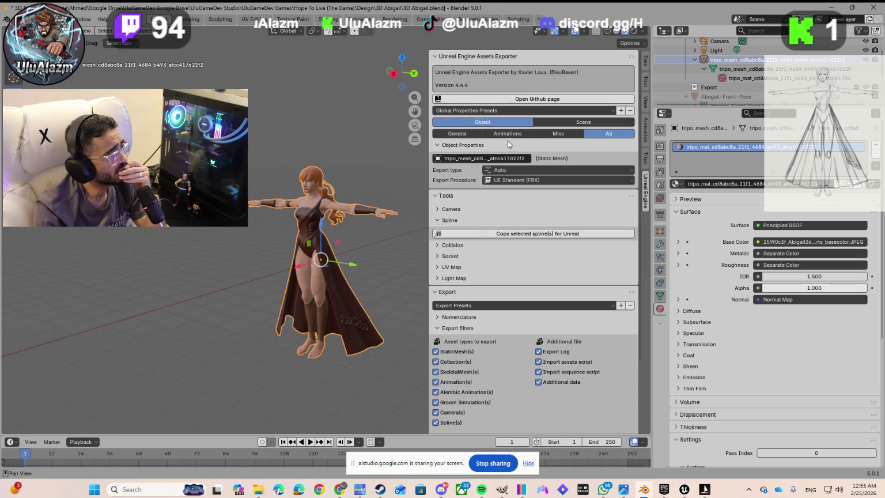
scroll(515, 153, down, 2)
scroll(516, 156, up, 2)
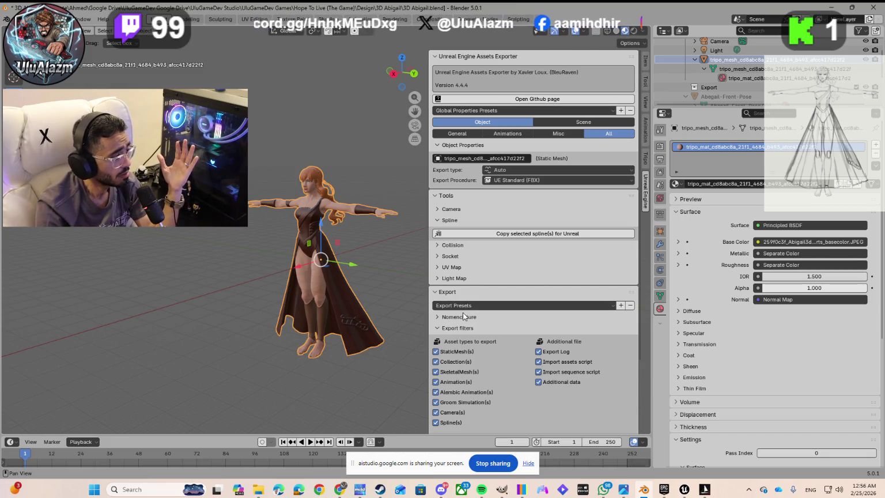
scroll(518, 335, down, 3)
scroll(714, 322, down, 2)
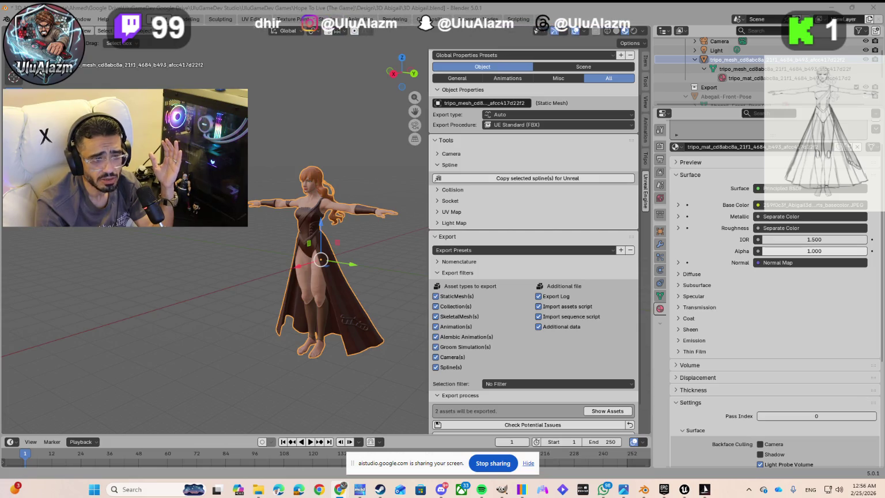
scroll(504, 356, down, 2)
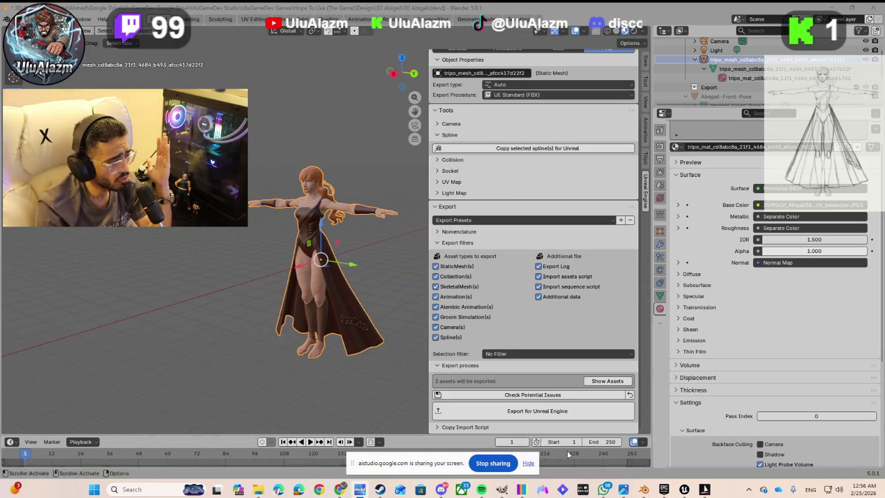
Step: Run Export for Unreal Engine and dismiss the 'IndexError: list index out of range' report
click(527, 410)
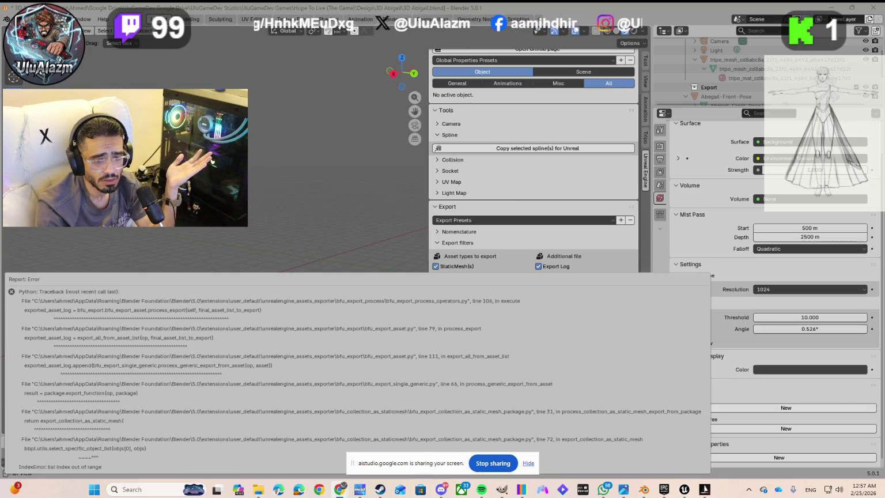
mouse_move(444, 464)
mouse_down()
mouse_move(393, 78)
mouse_move(410, 51)
mouse_move(289, 55)
mouse_up()
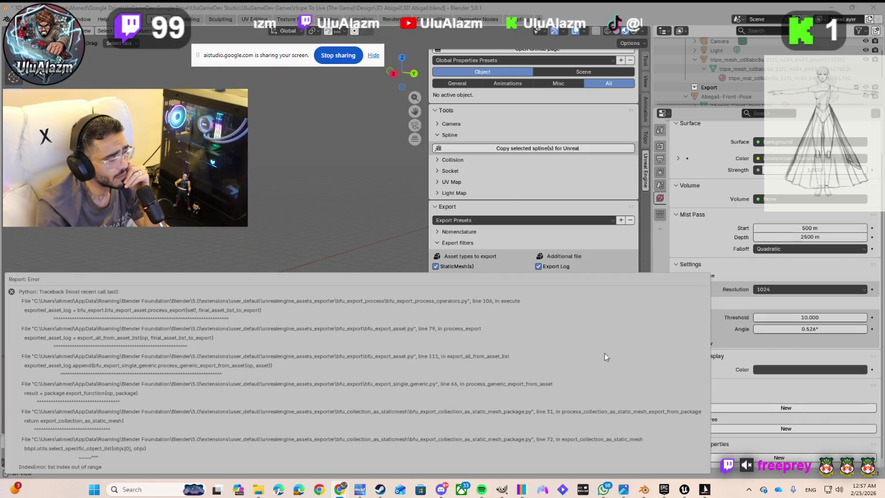
click(497, 241)
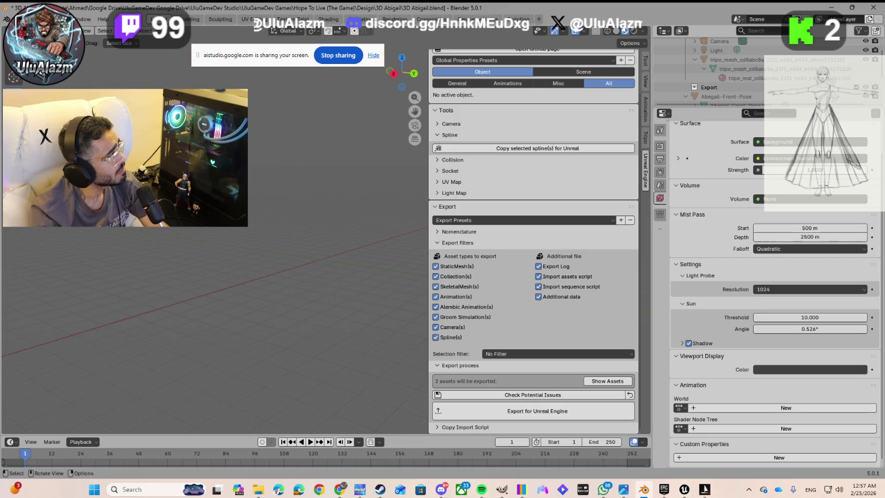
Step: Undo the last action with Edit > Undo so the character model reappears
mouse_move(402, 68)
mouse_down()
mouse_move(229, 243)
mouse_move(325, 274)
mouse_move(276, 241)
mouse_move(348, 268)
mouse_move(321, 244)
mouse_move(390, 259)
mouse_move(404, 208)
mouse_up()
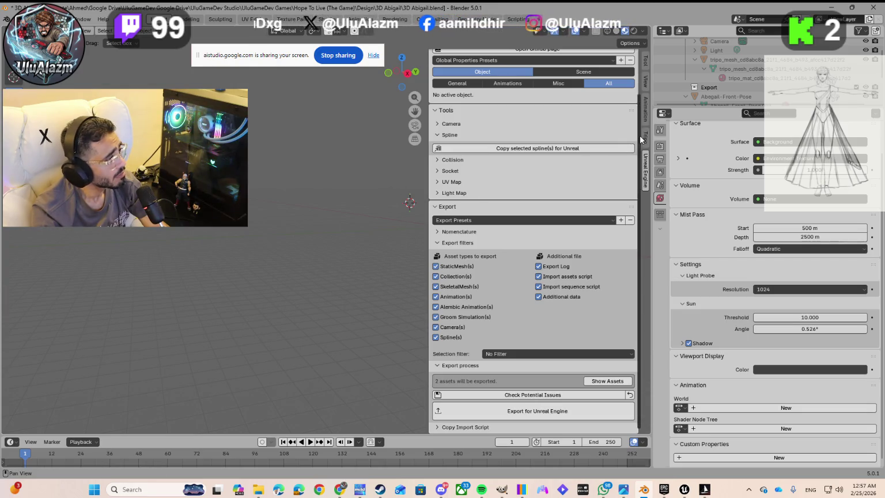
drag(414, 111, 357, 128)
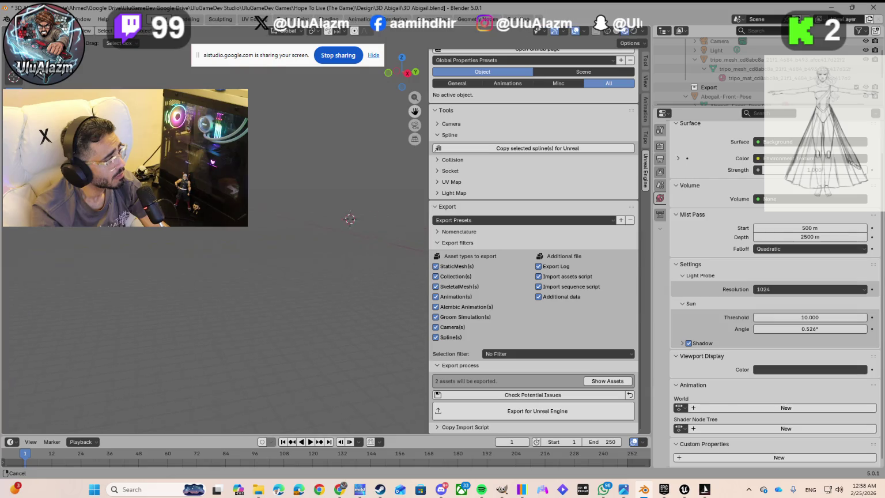
scroll(326, 182, up, 2)
click(34, 19)
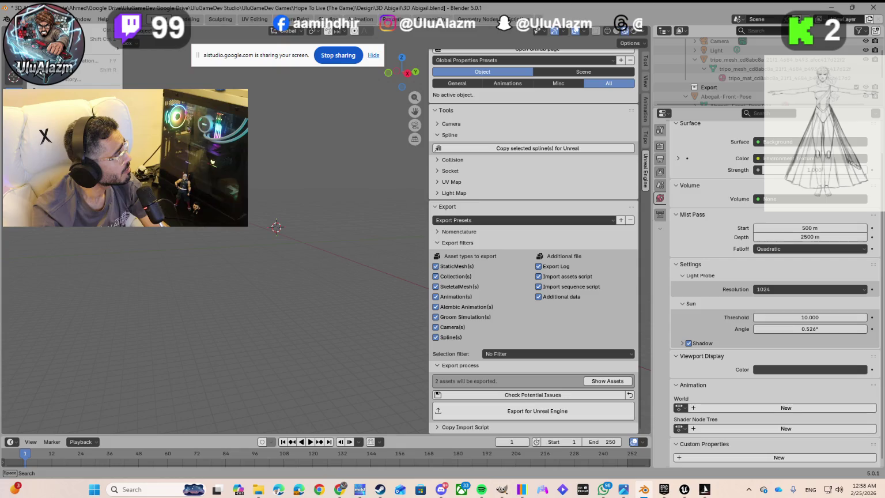
click(98, 29)
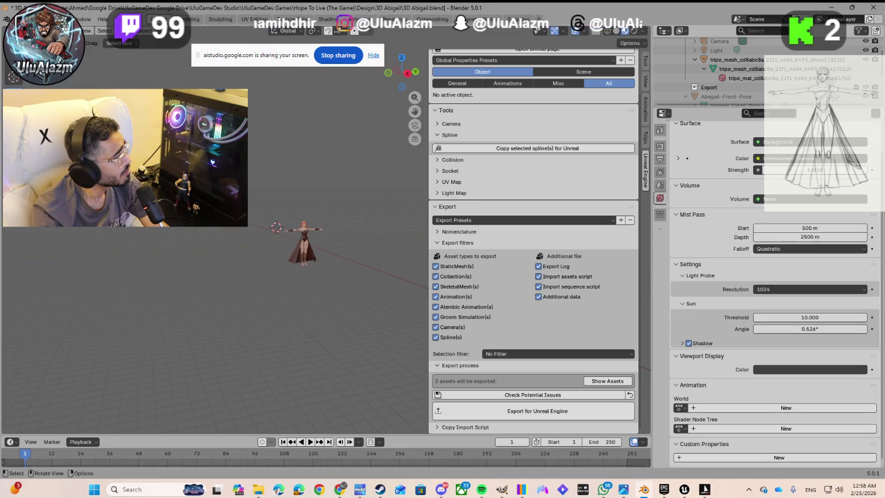
Step: Zoom in and select the character model
scroll(269, 250, up, 5)
scroll(269, 249, up, 2)
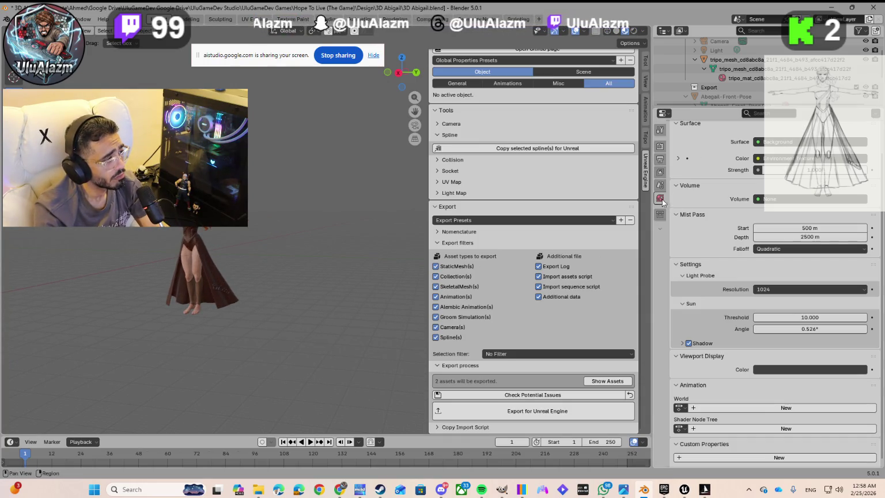
click(660, 229)
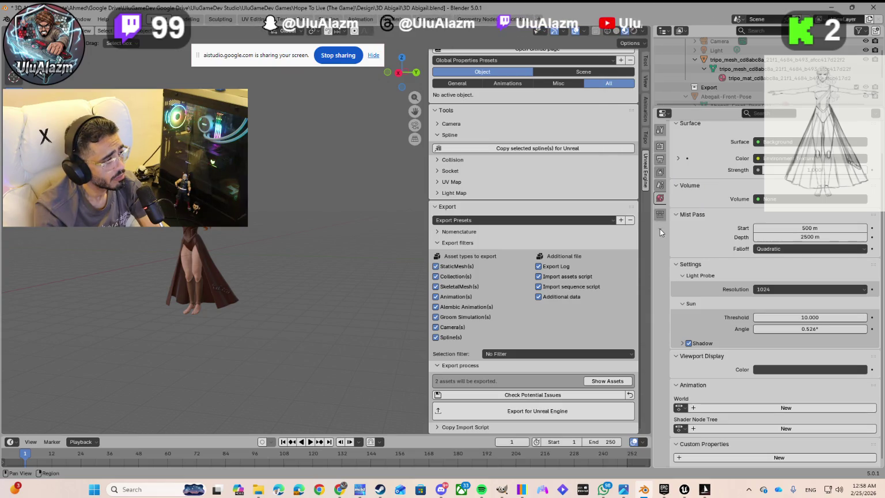
click(181, 235)
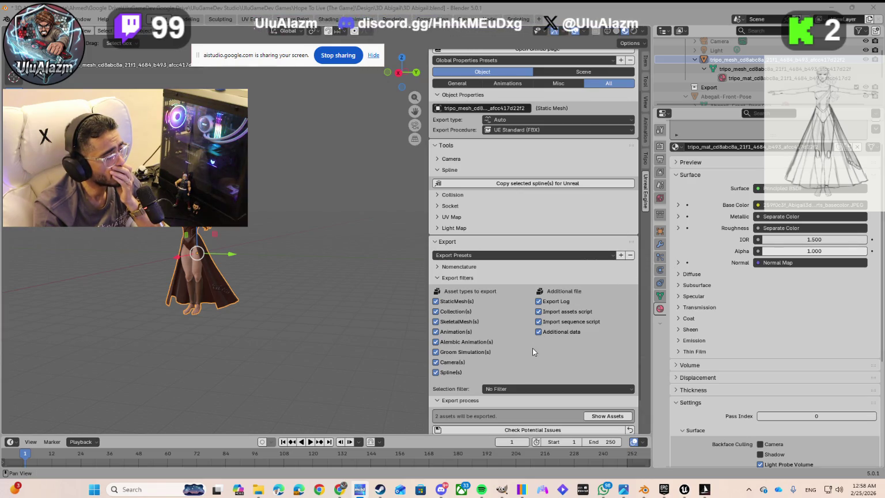
scroll(534, 349, down, 2)
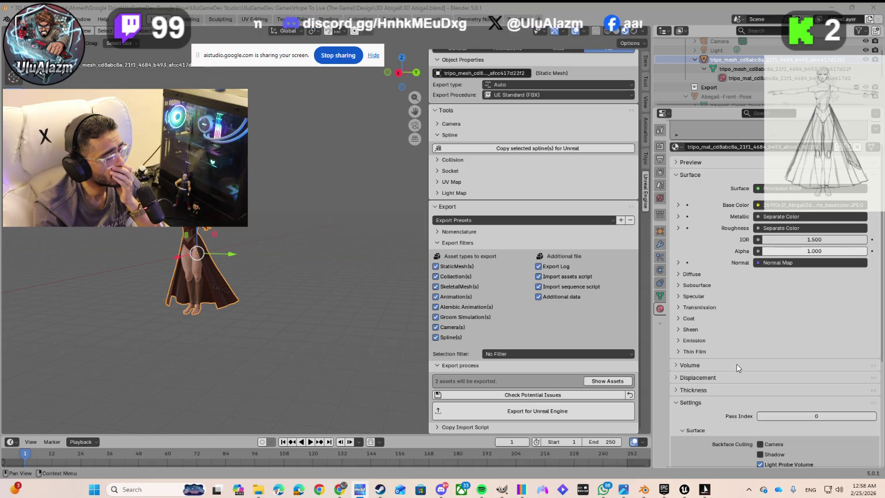
scroll(738, 367, down, 2)
scroll(737, 368, down, 6)
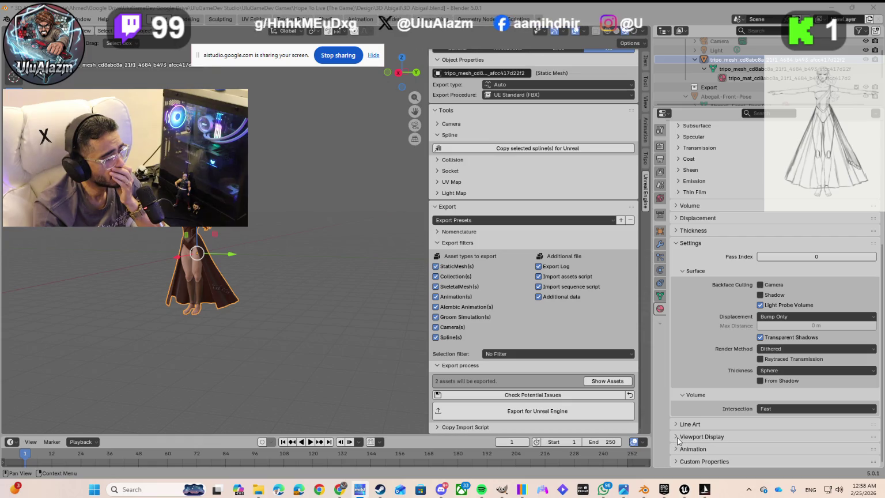
scroll(721, 382, up, 10)
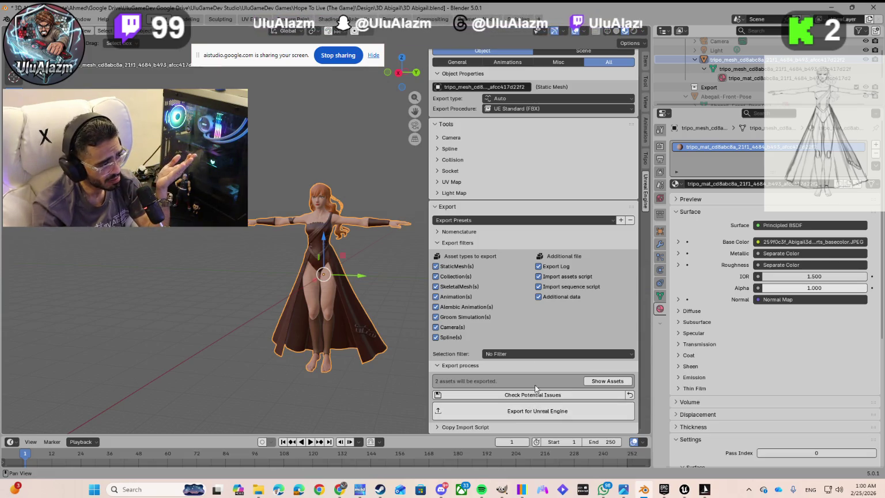
click(660, 198)
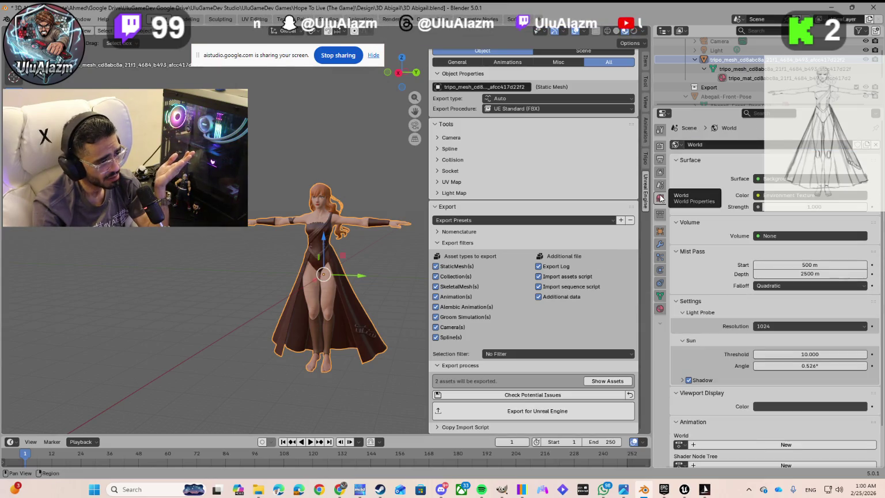
scroll(689, 302, down, 2)
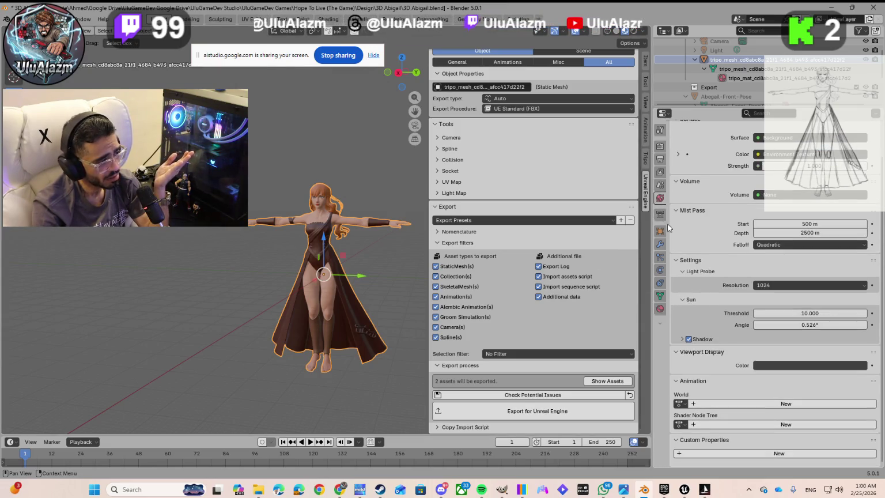
click(661, 309)
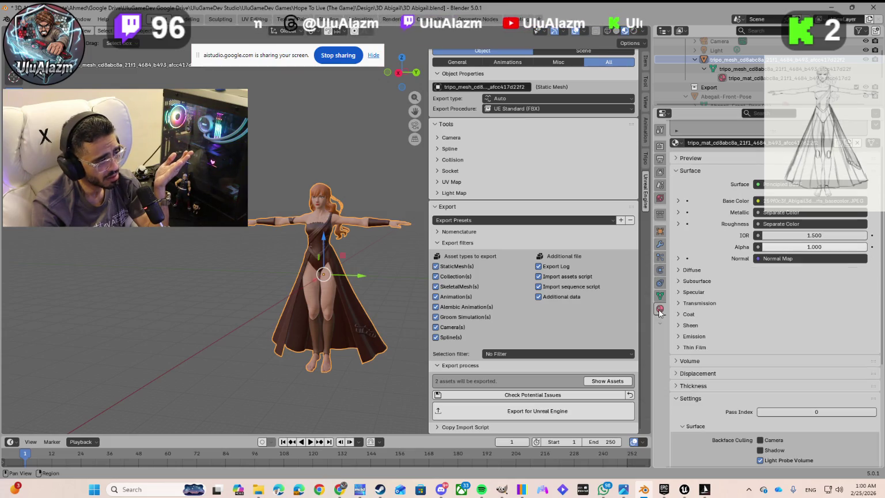
click(678, 270)
click(677, 270)
click(678, 280)
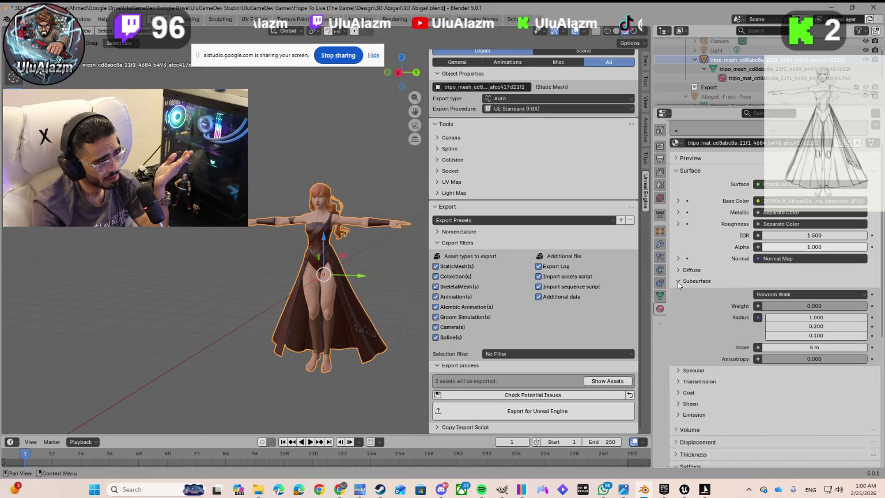
click(678, 281)
click(678, 292)
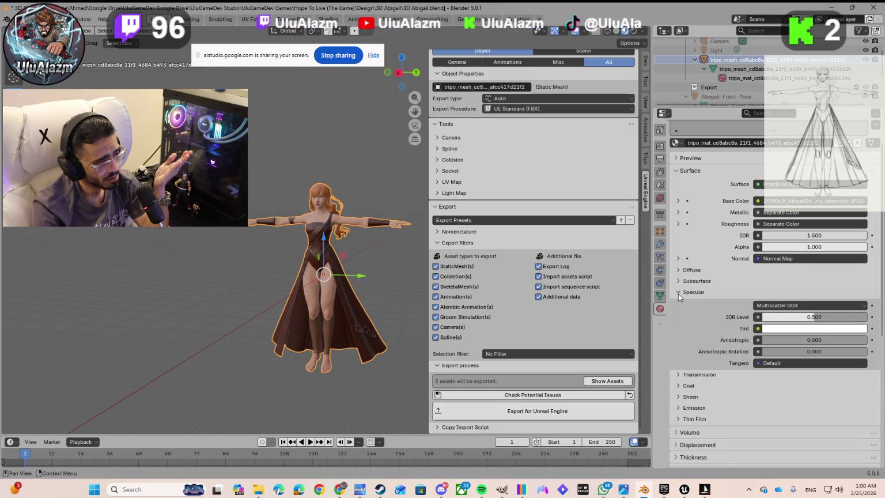
click(677, 292)
click(678, 303)
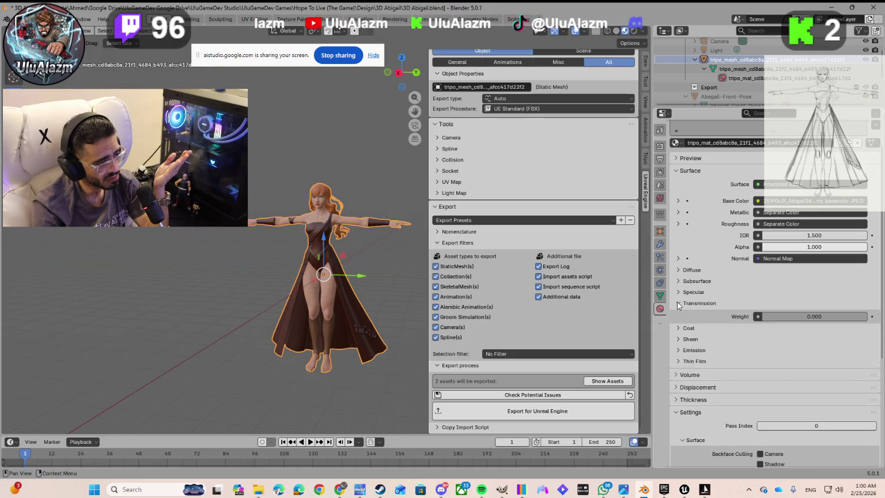
click(678, 304)
click(678, 314)
click(678, 315)
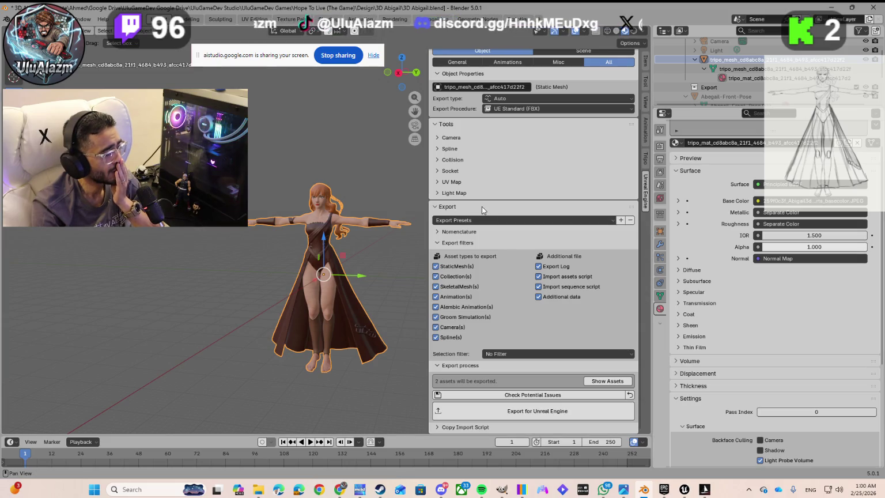
click(438, 138)
click(438, 138)
click(438, 150)
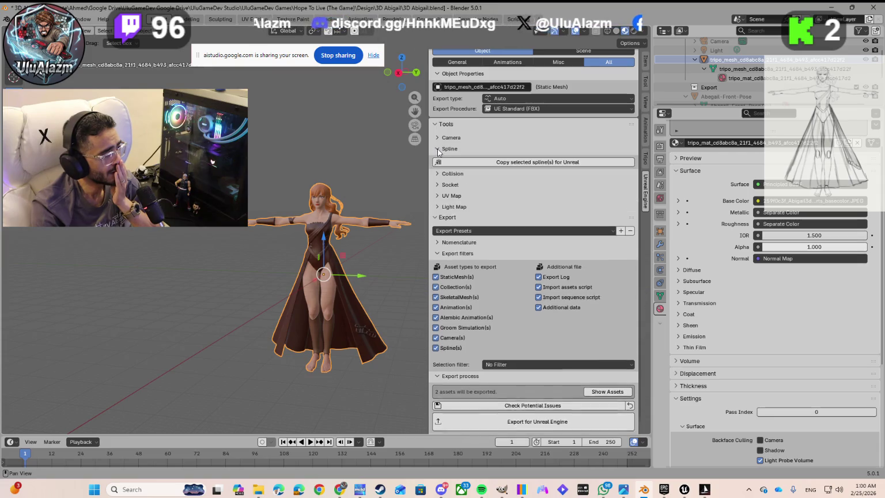
click(438, 149)
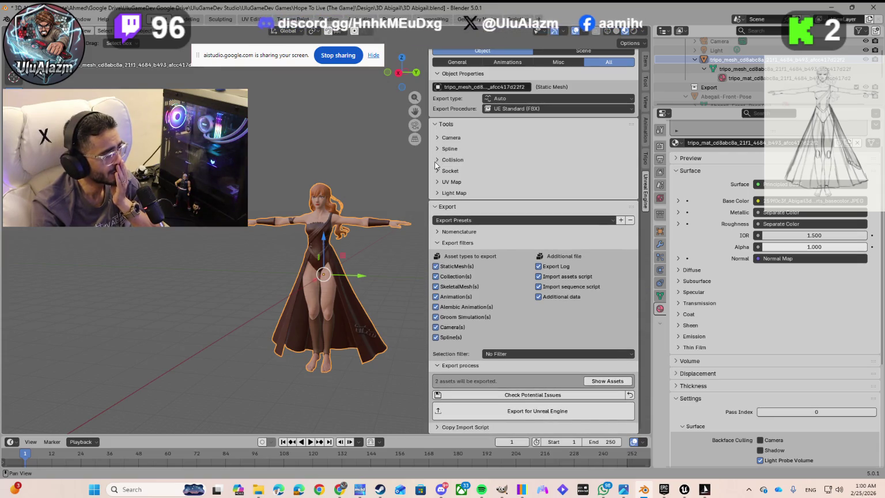
click(437, 160)
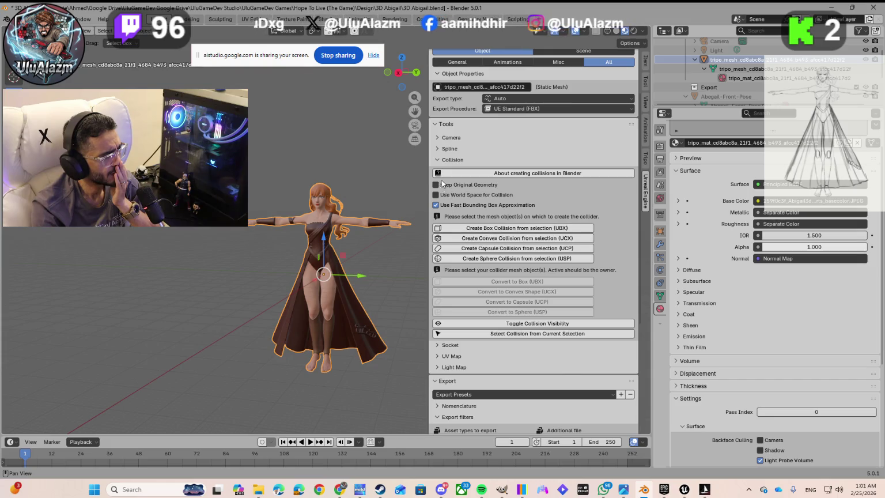
click(437, 160)
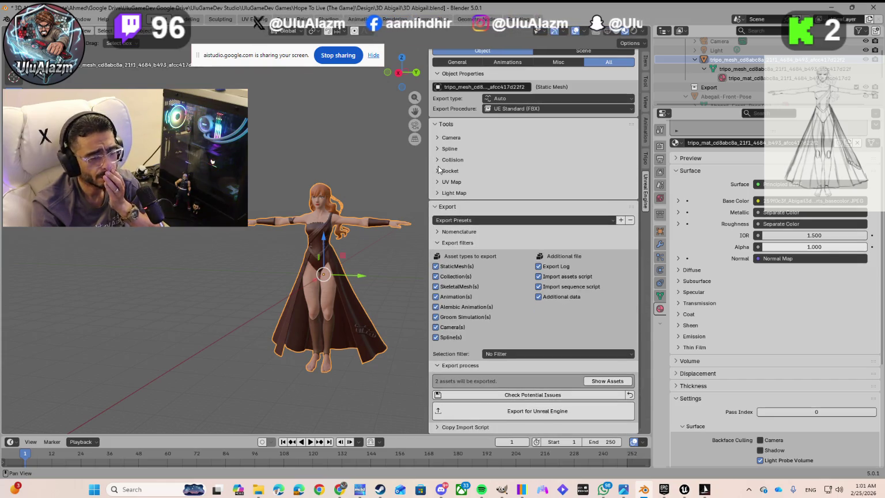
click(438, 233)
click(438, 232)
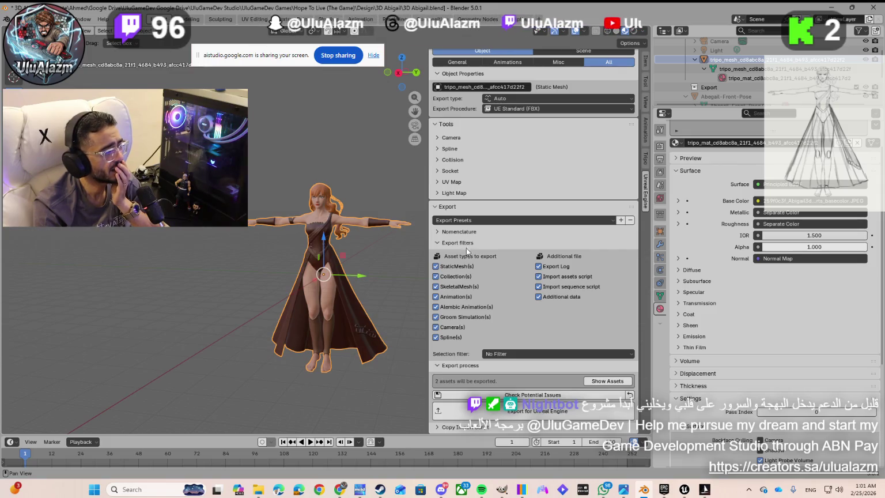
scroll(475, 320, up, 3)
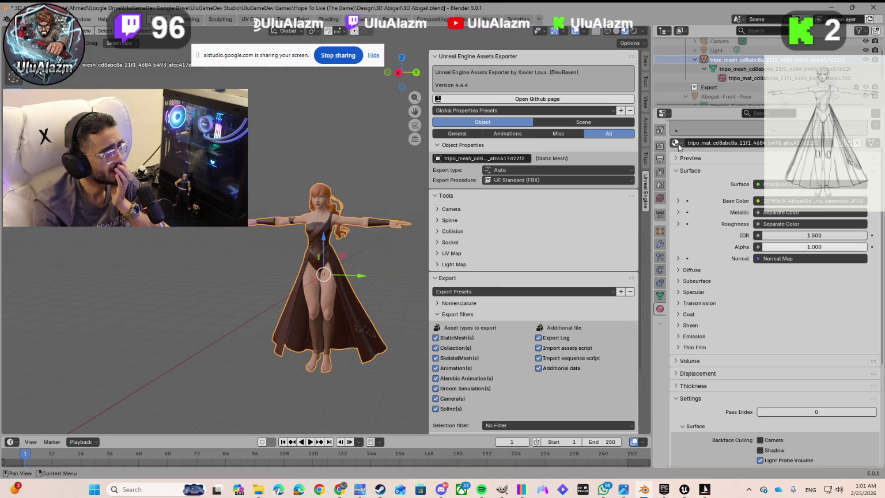
Step: Expand the Preview panel to render the character's material on a sphere
click(664, 115)
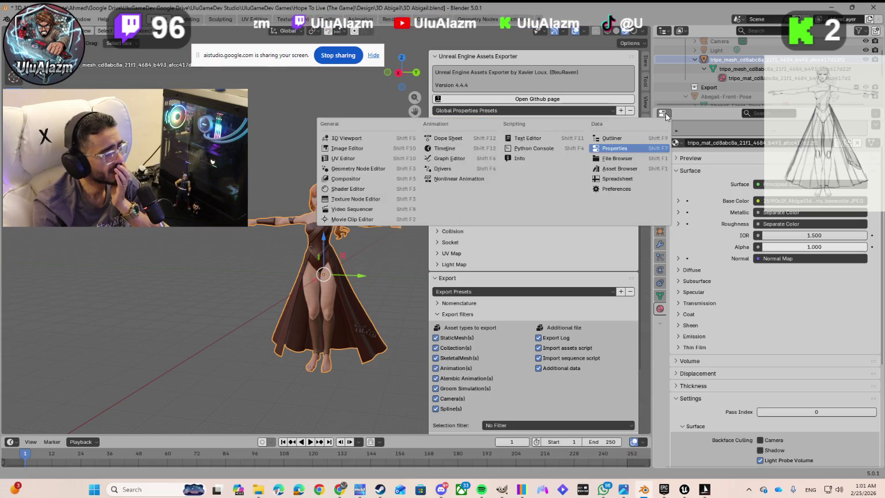
click(678, 113)
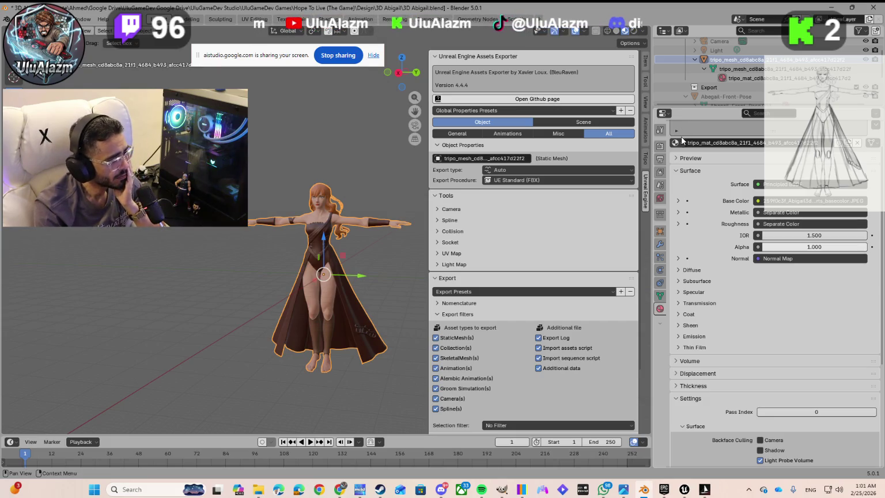
click(677, 361)
click(677, 360)
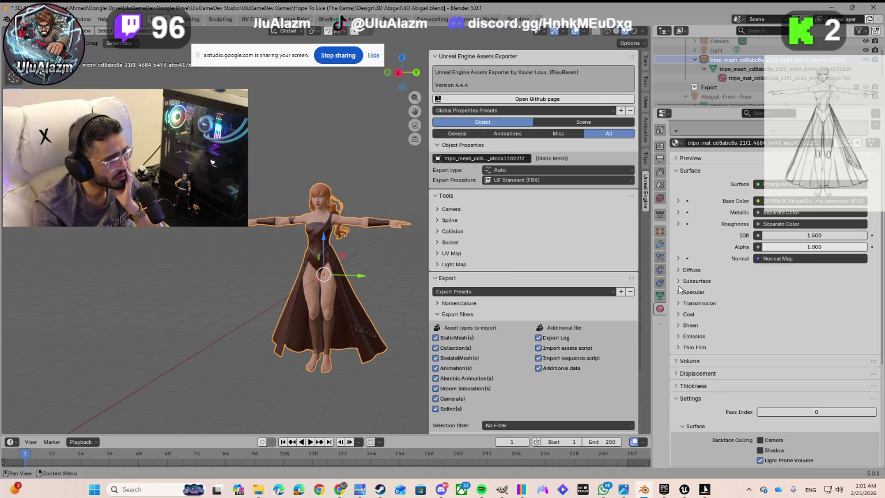
click(677, 159)
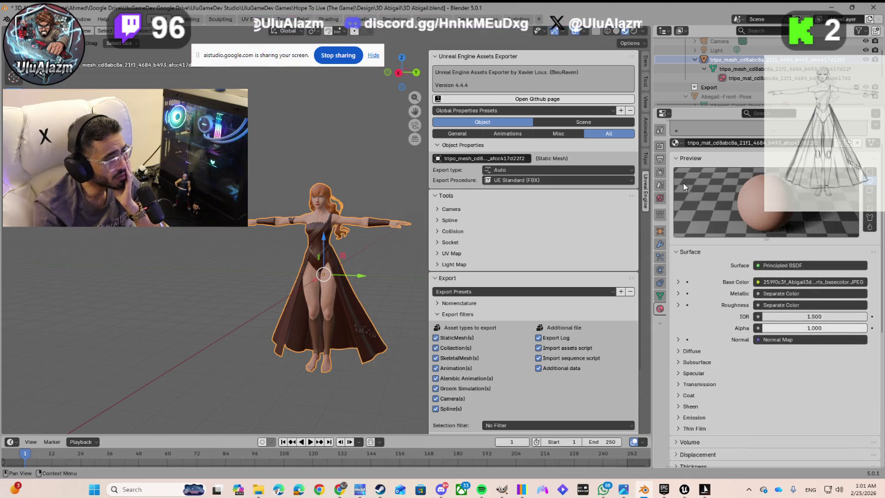
Step: Enter 'Abigail Texture' in the Material Properties name field and confirm it
click(759, 145)
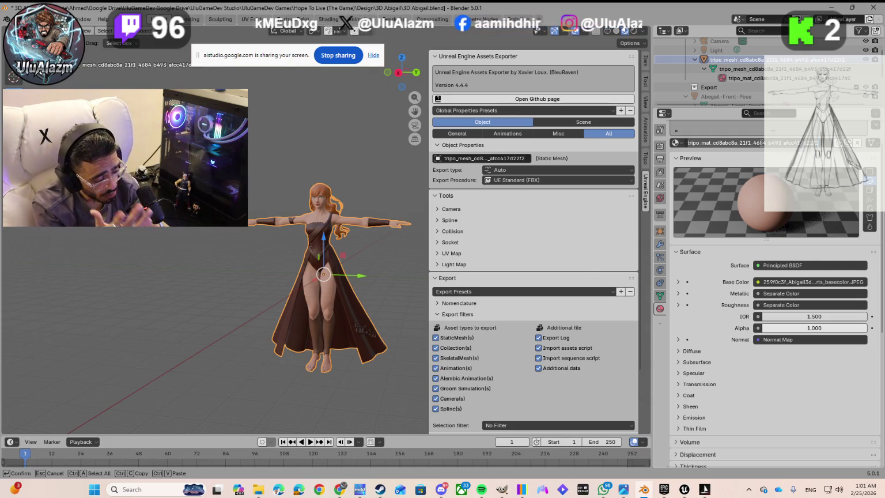
text(Abigail Texture)
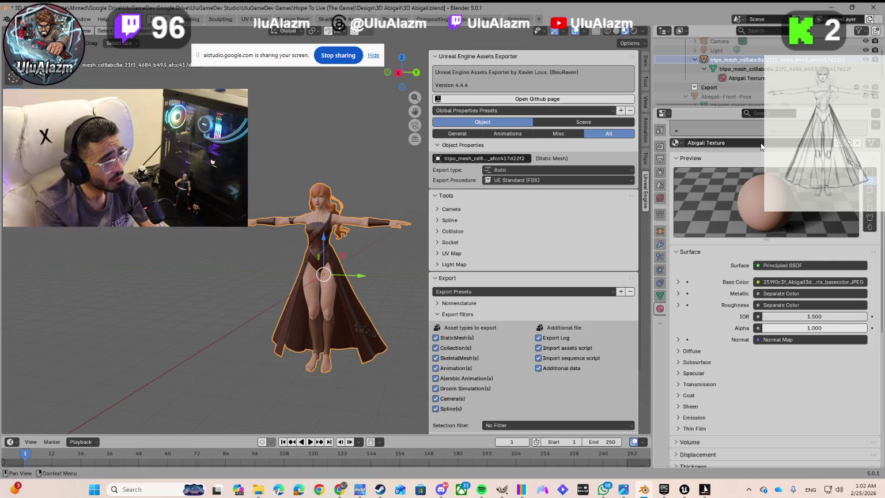
key(Return)
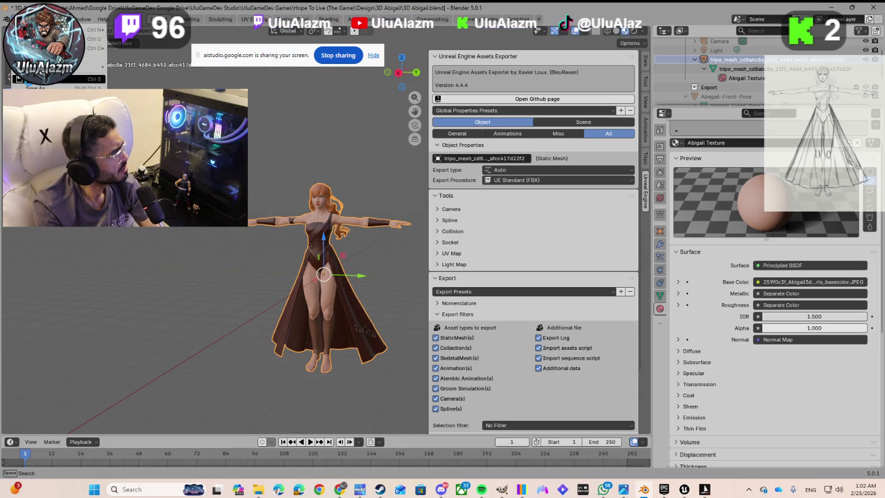
Step: Save 3D Abigail.blend and show the File > Export format list with FBX
key(ctrl+s)
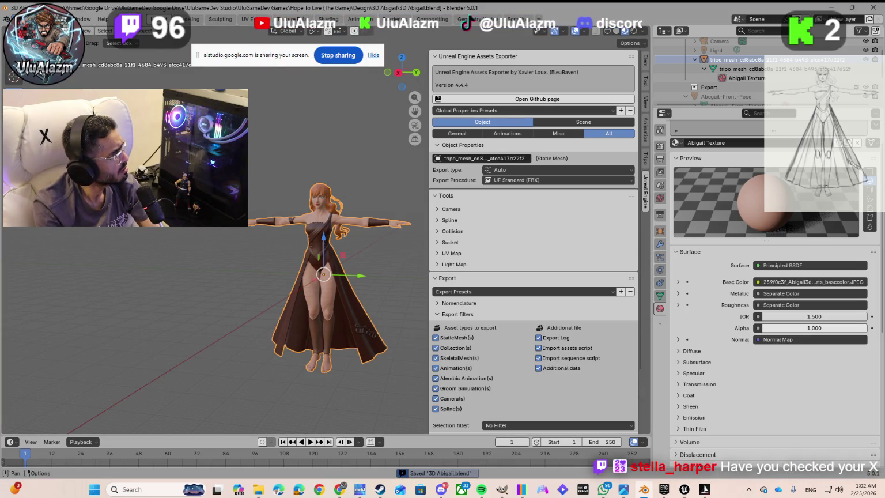
click(63, 19)
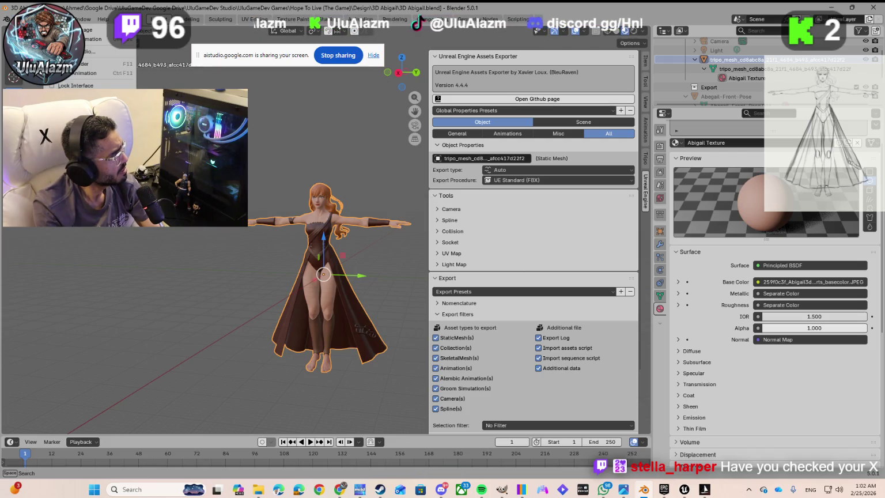
mouse_move(20, 19)
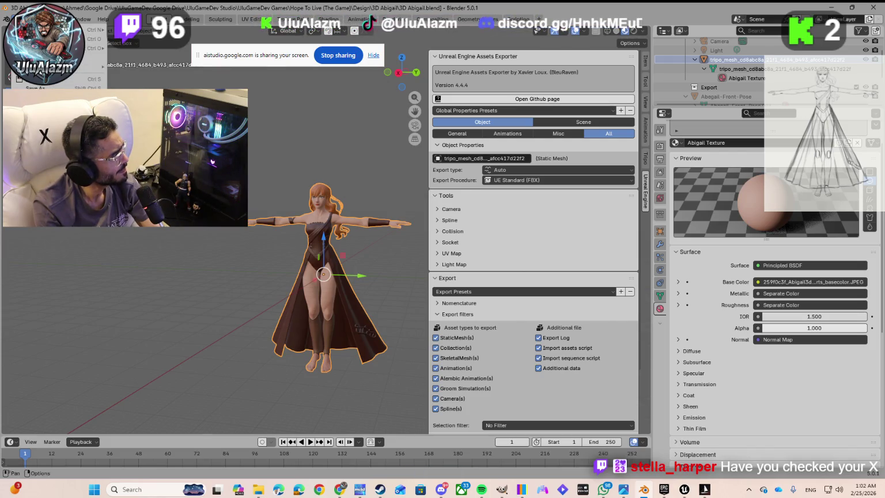
mouse_move(57, 232)
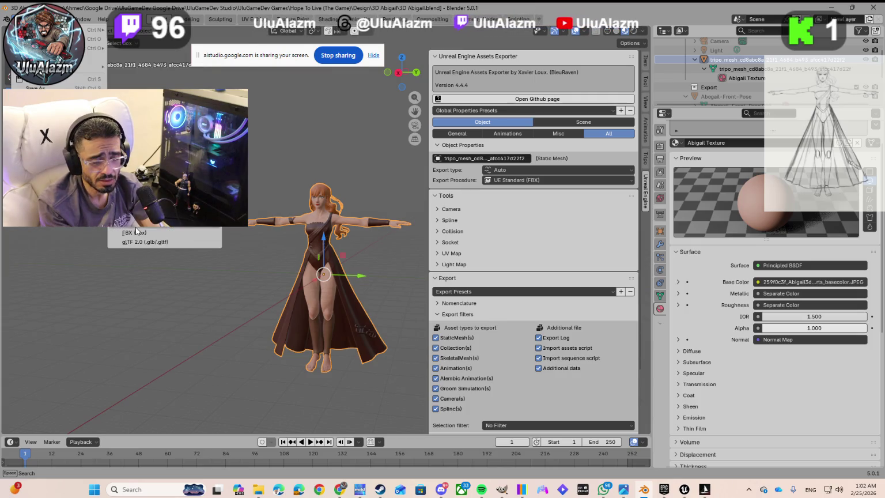
Step: Set up an FBX export overwriting '3D Abigail - with textures.fbx', with Limit to Selected Objects on and Path Mode set to Copy
click(163, 235)
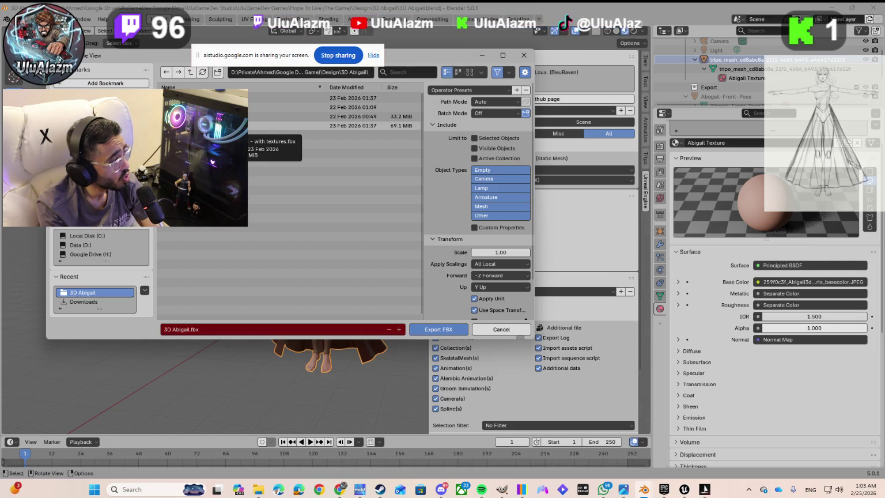
click(203, 125)
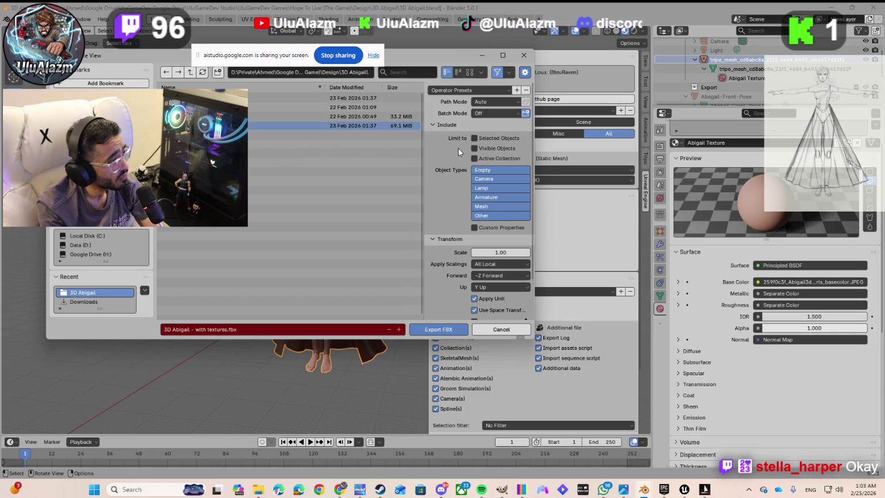
click(473, 140)
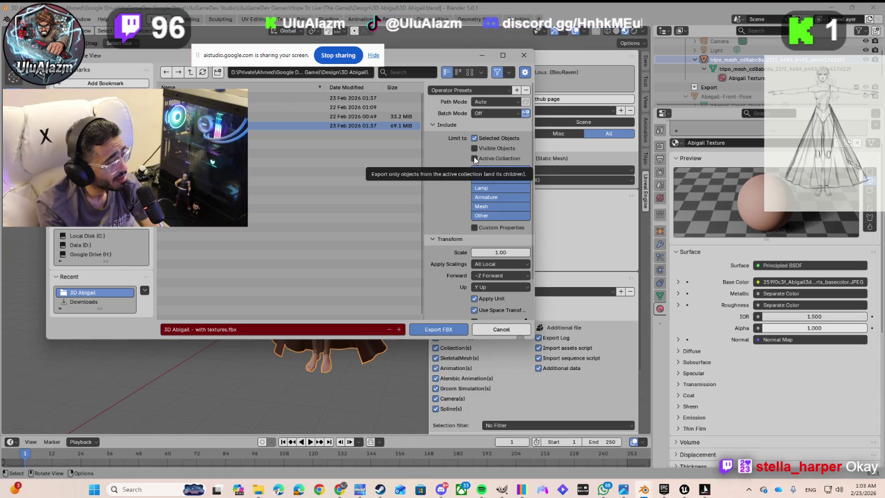
click(490, 103)
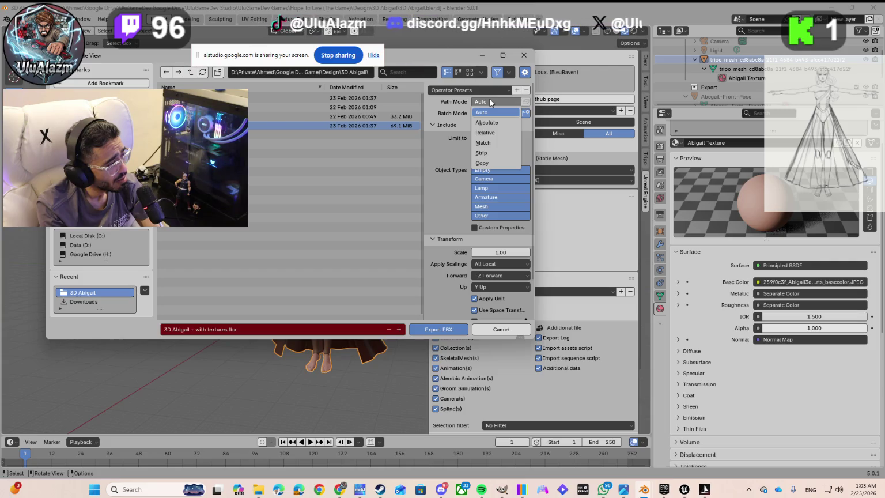
click(490, 163)
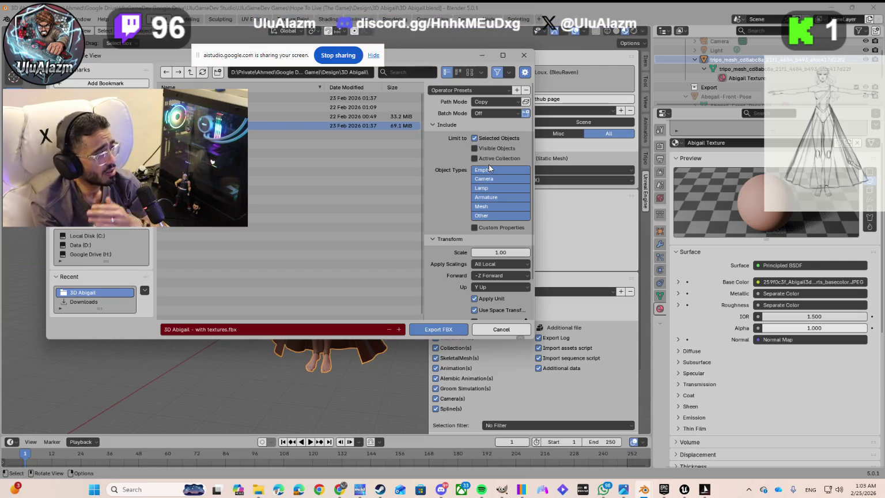
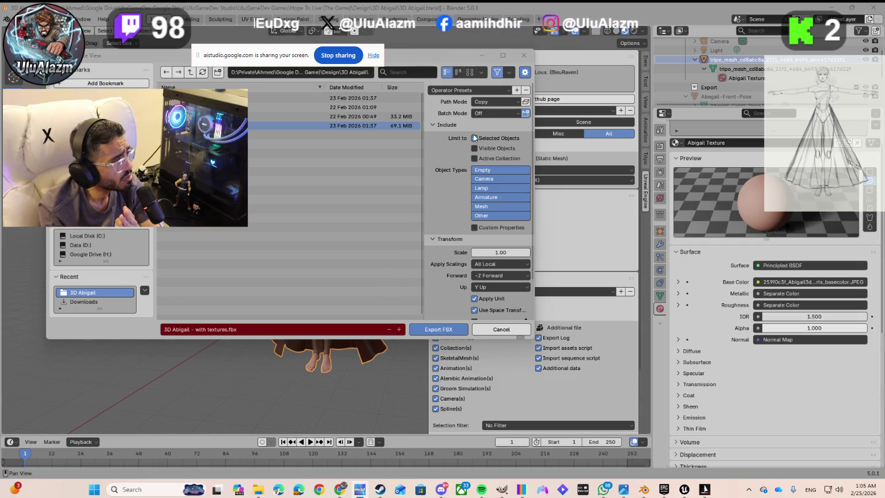
Step: Keep batch export off, set Apply Scalings to FBX Units Scale, and start the FBX export
click(483, 114)
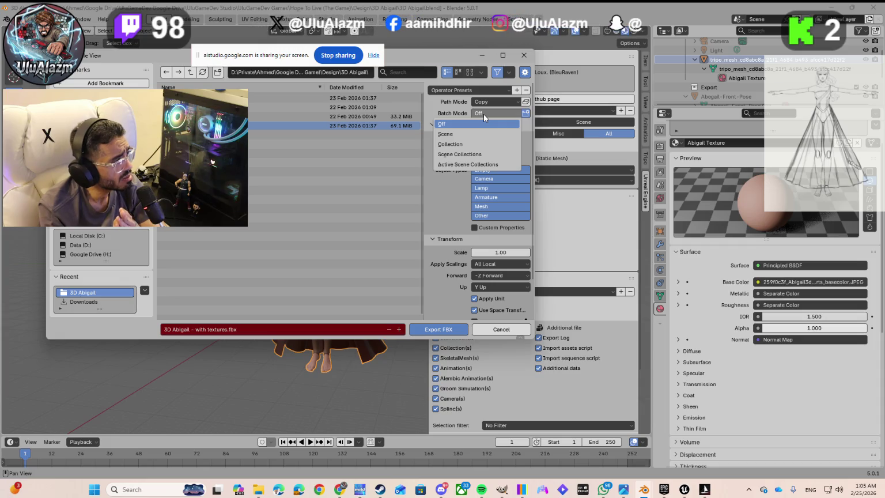
click(483, 121)
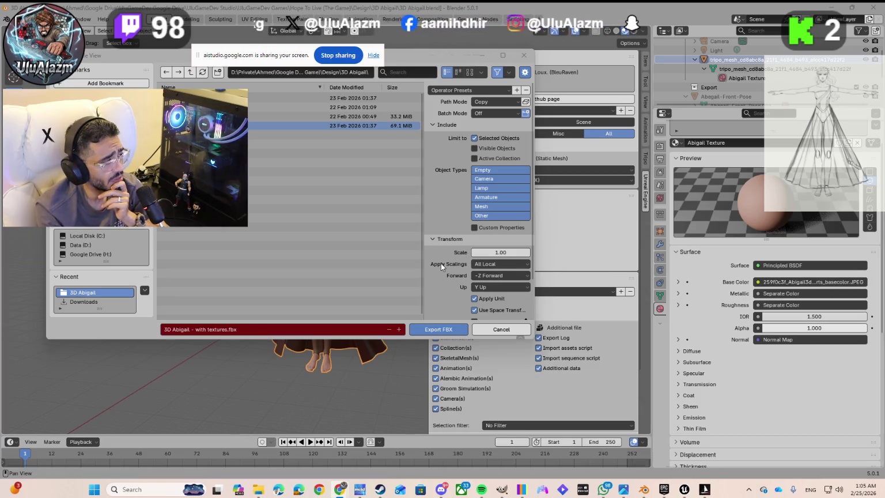
click(503, 264)
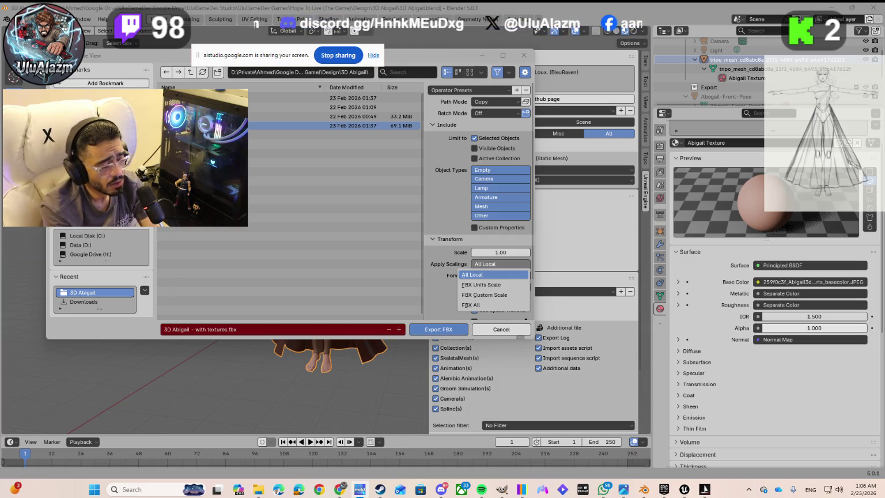
click(482, 285)
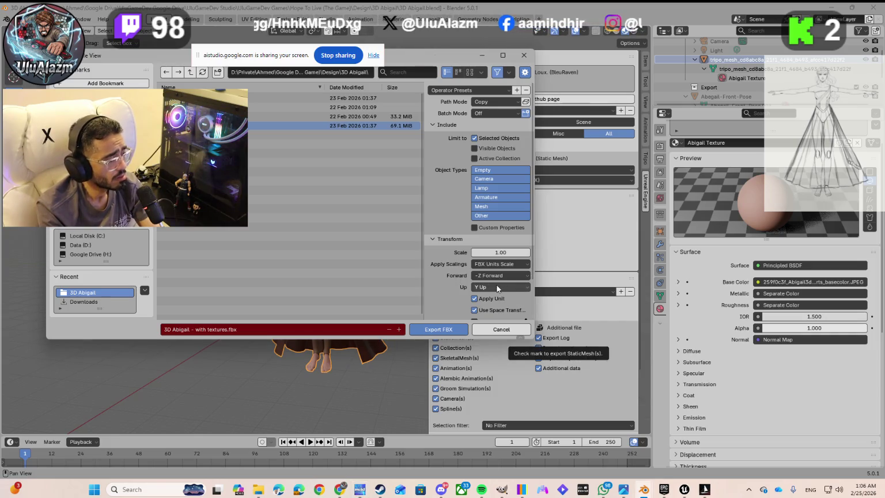
scroll(453, 306, down, 3)
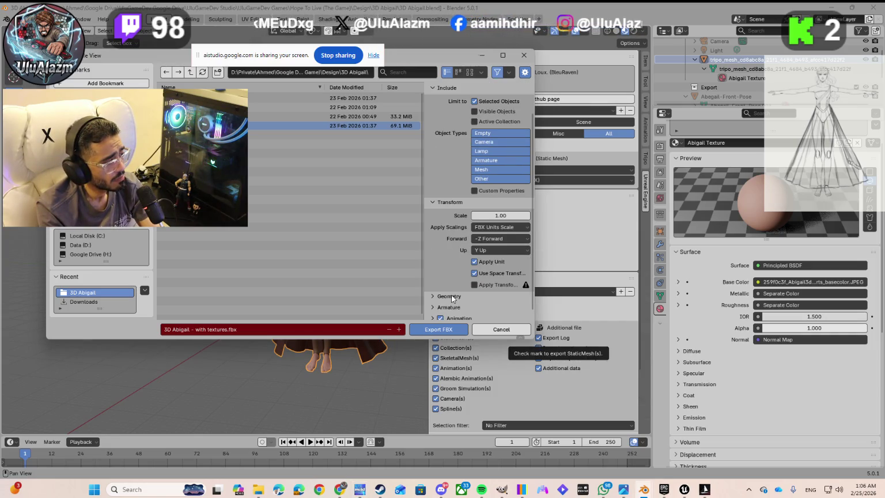
scroll(452, 298, down, 1)
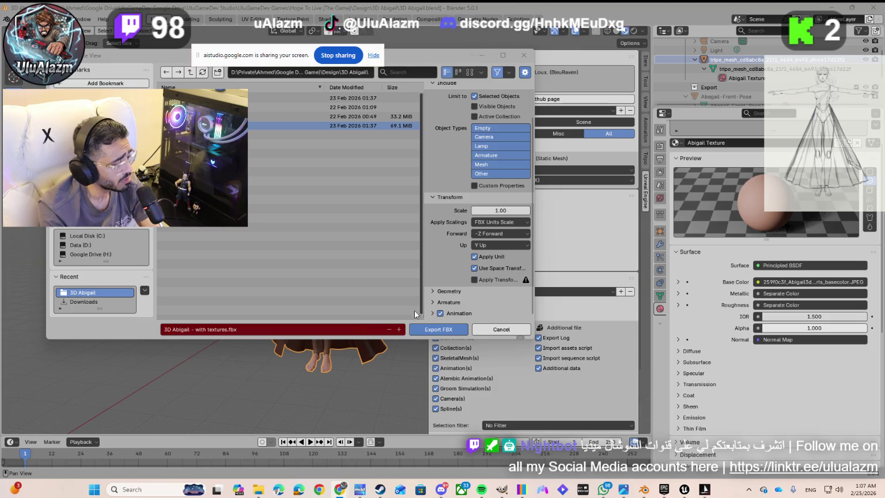
click(448, 334)
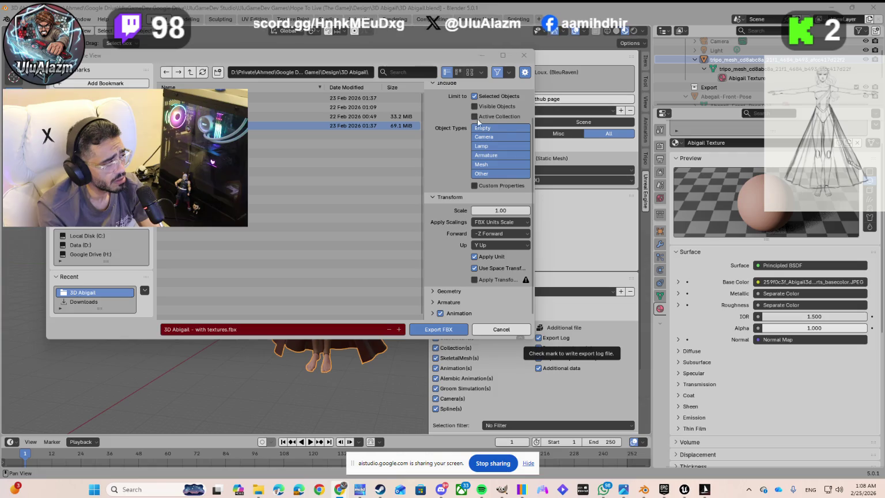
Step: Enlarge the FBX export file browser, then dismiss it with the export settings unchanged
scroll(445, 232, up, 3)
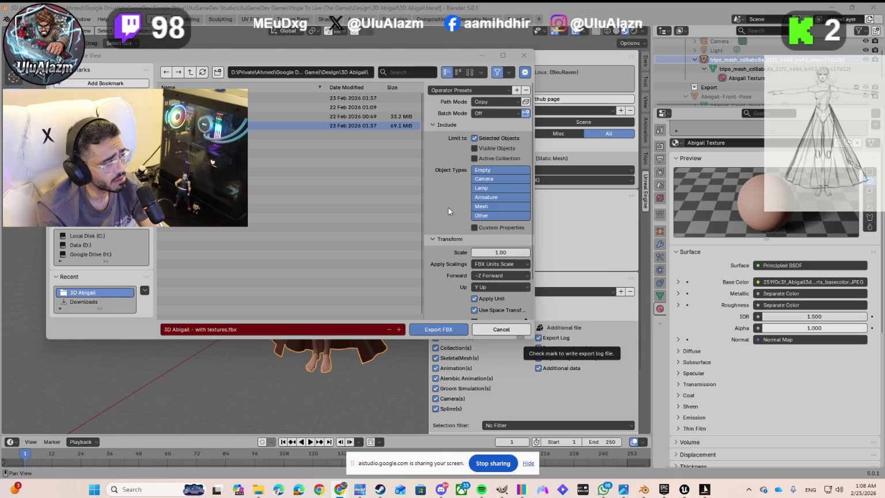
scroll(448, 207, down, 3)
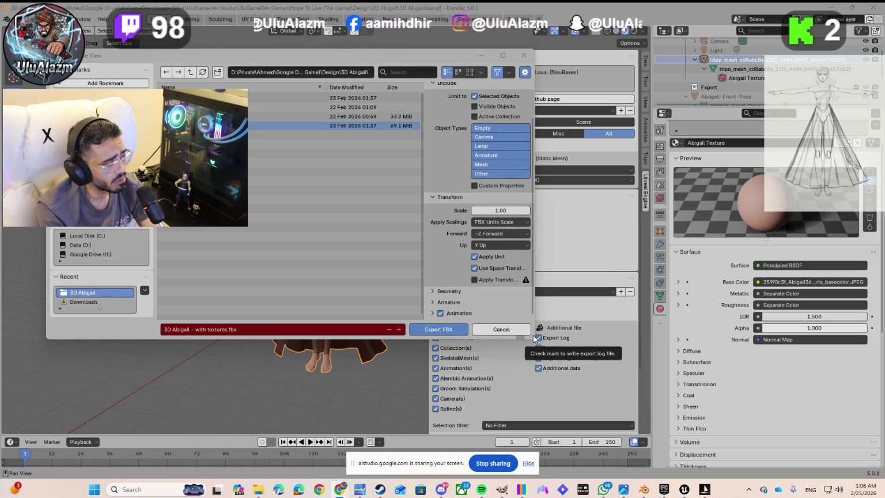
drag(534, 340, 573, 395)
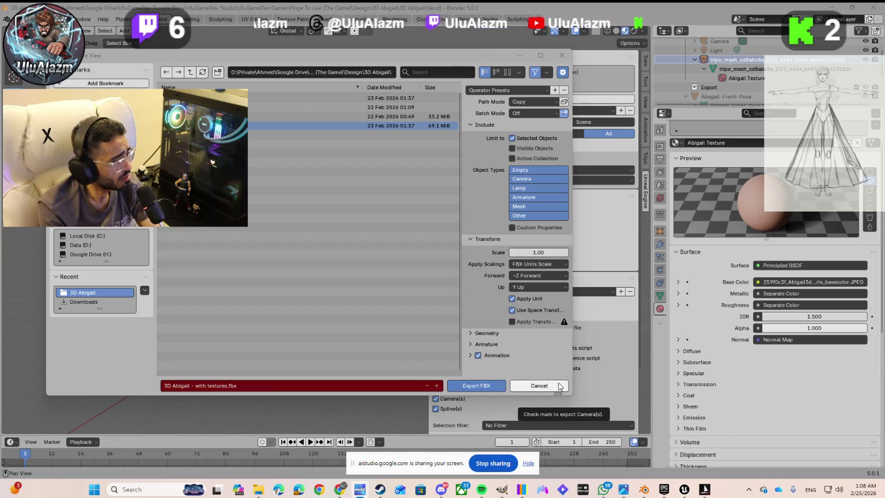
click(472, 386)
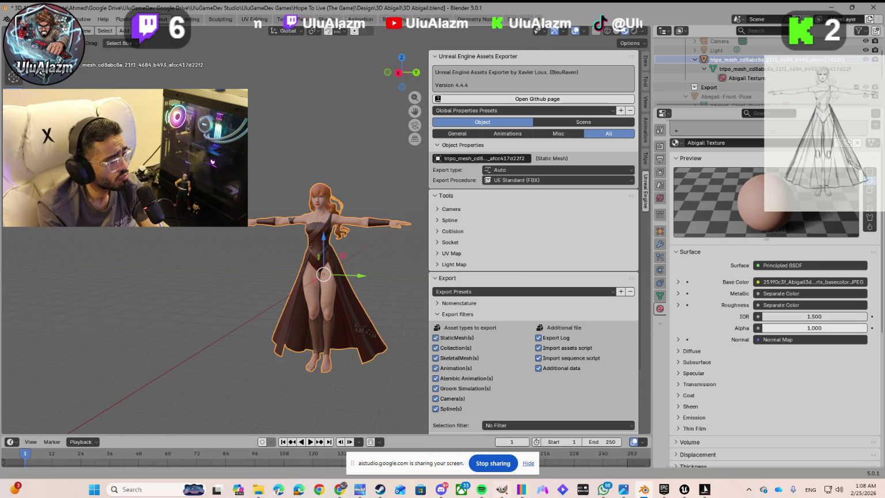
Step: Return to the character scene, check the Item and Tool sidebar tabs, then switch to Unreal Engine
mouse_move(431, 464)
mouse_down()
mouse_move(333, 137)
mouse_move(271, 53)
mouse_up()
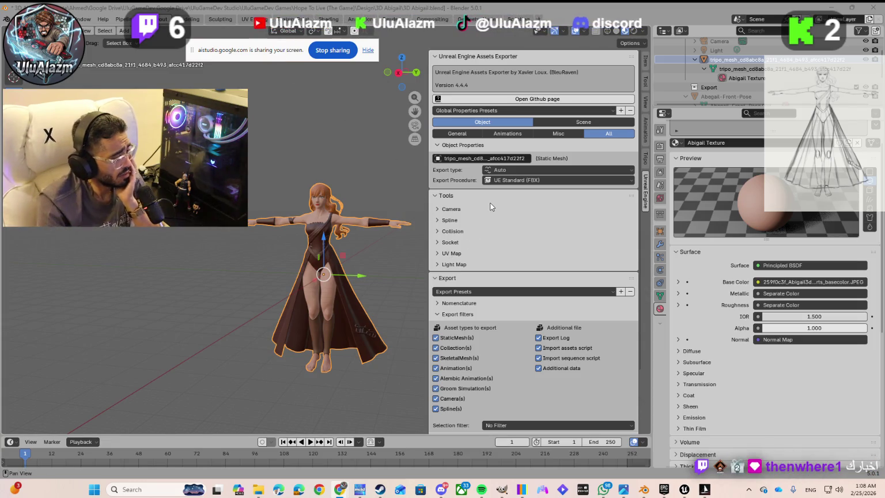
scroll(581, 280, down, 3)
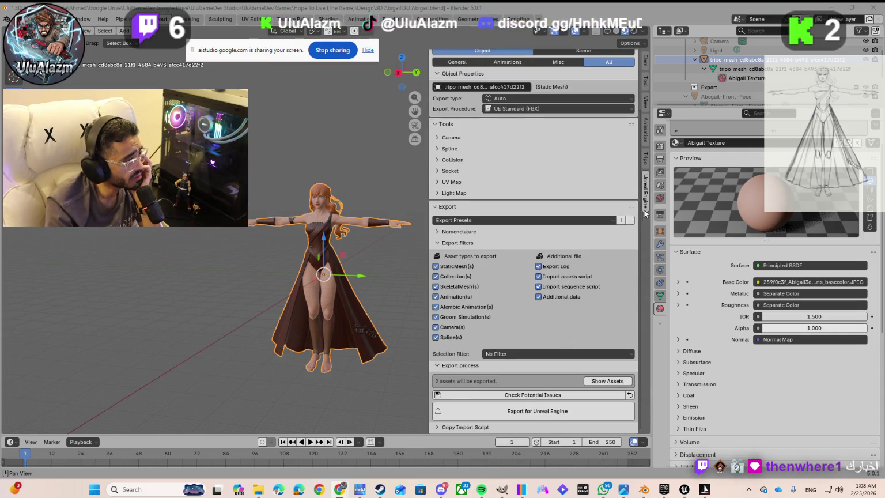
click(643, 64)
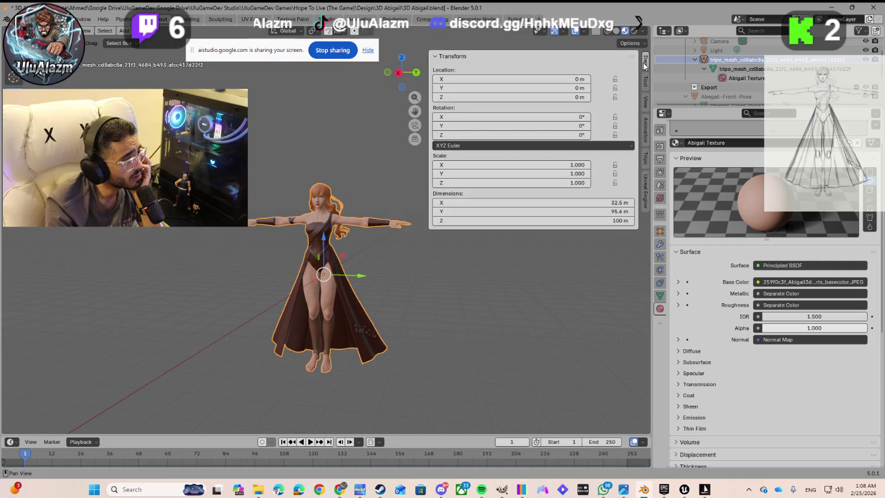
click(644, 81)
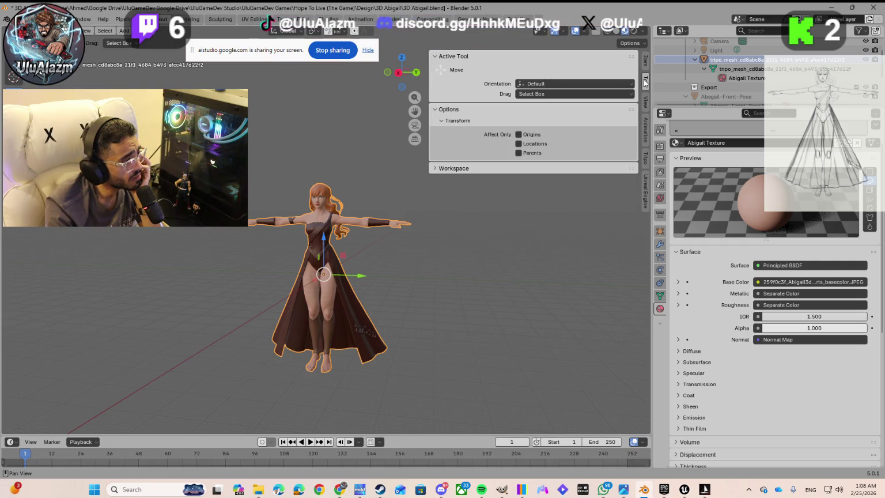
key(alt+Tab)
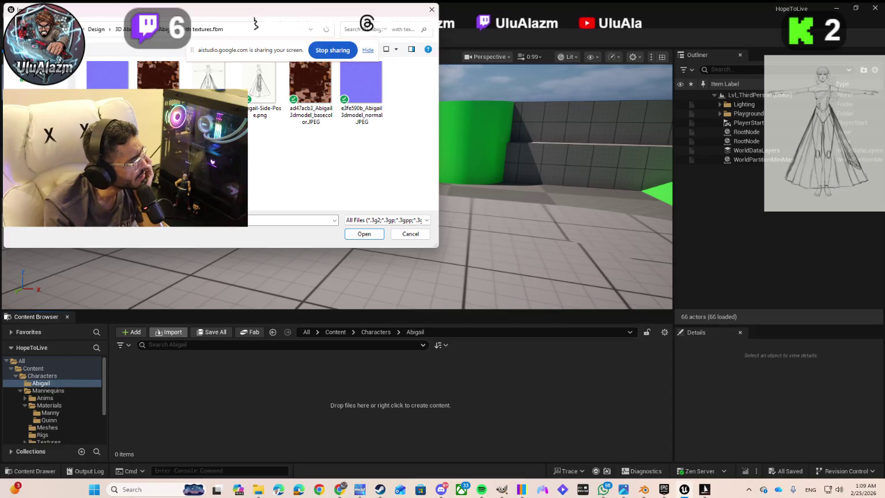
Step: Navigate the import browser to the 3D Abigail folder and open the Abigail FBX
key(alt+Left)
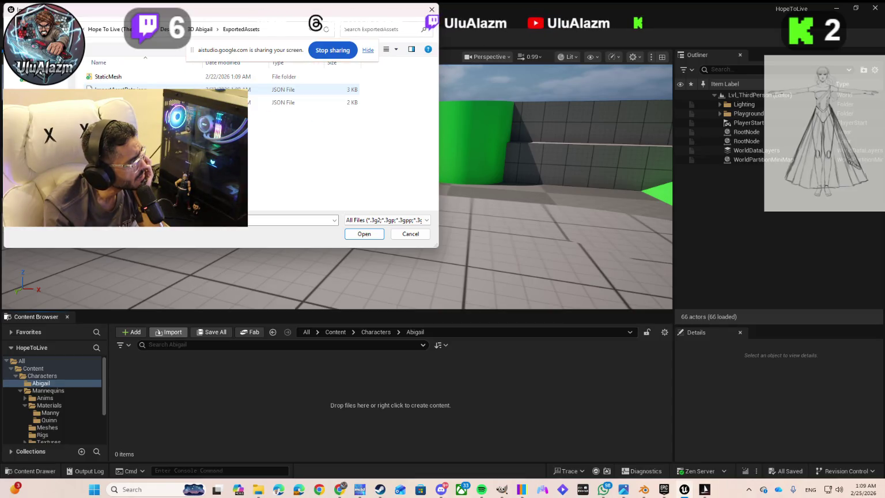
double_click(128, 78)
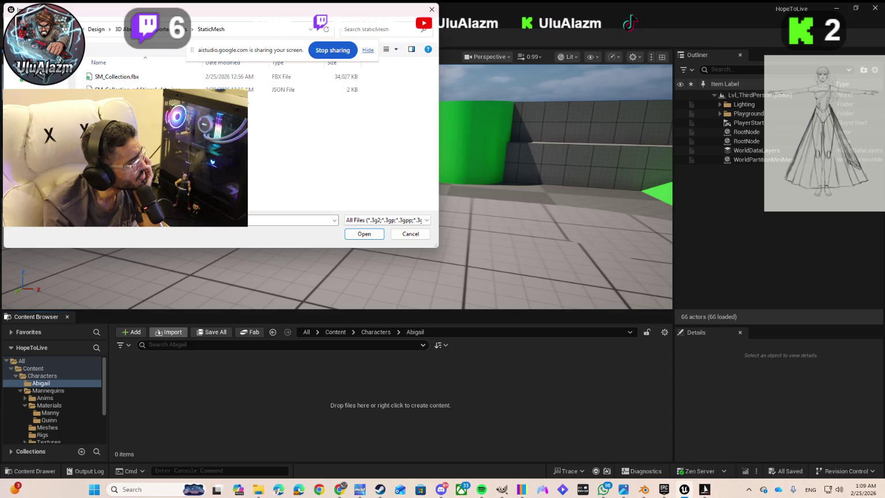
key(alt+Up)
key(alt+Up)
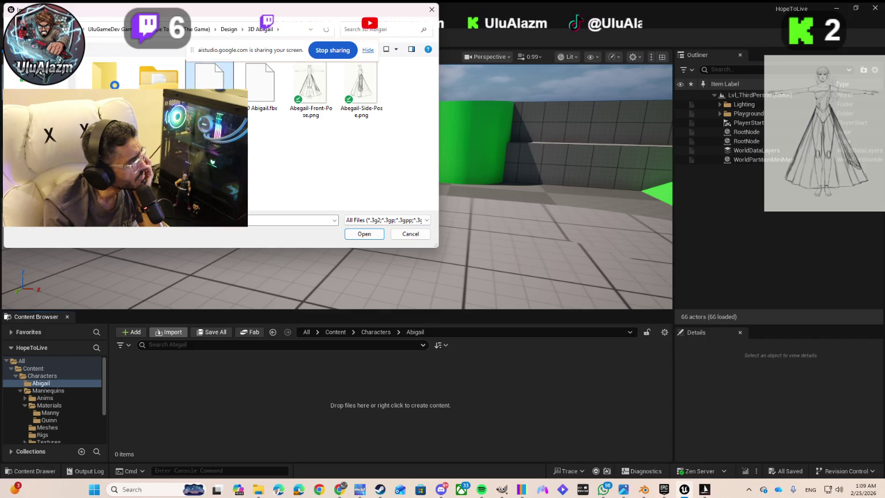
click(364, 234)
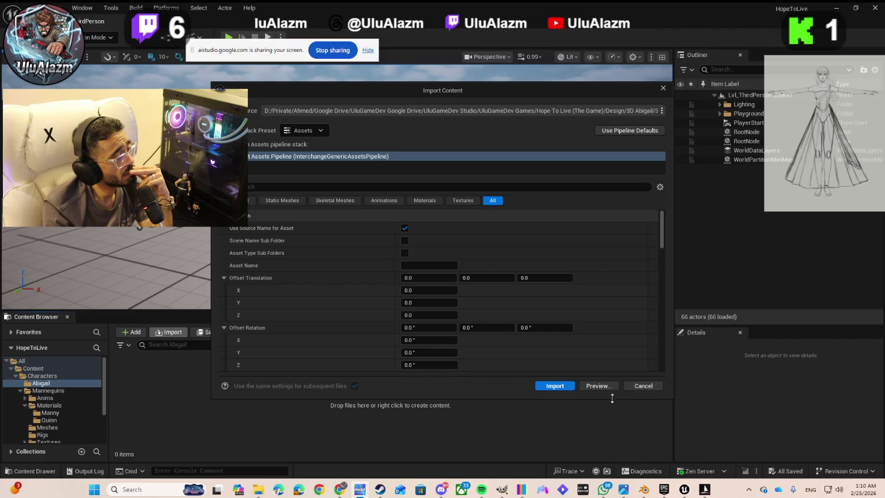
Step: Import the Abigail FBX using the Assets pipeline with zero offsets
click(552, 386)
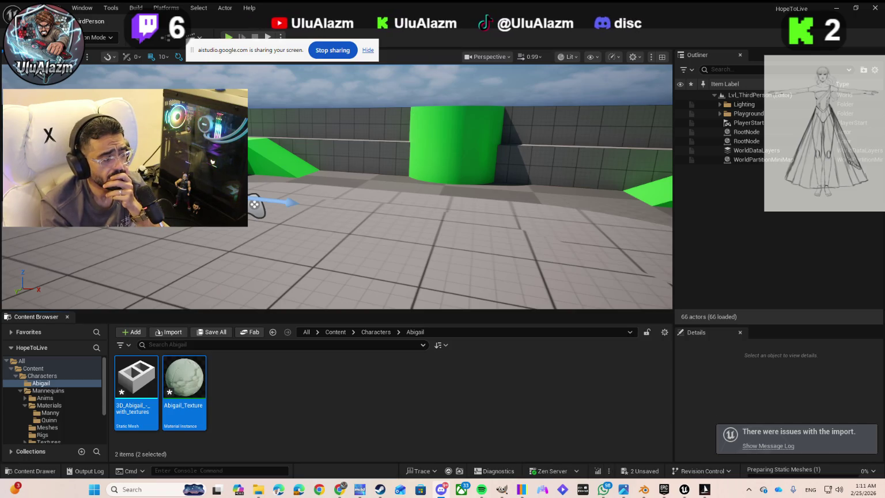
Step: Open the message log and read the missing smoothing group warning for the Abigail mesh
click(756, 447)
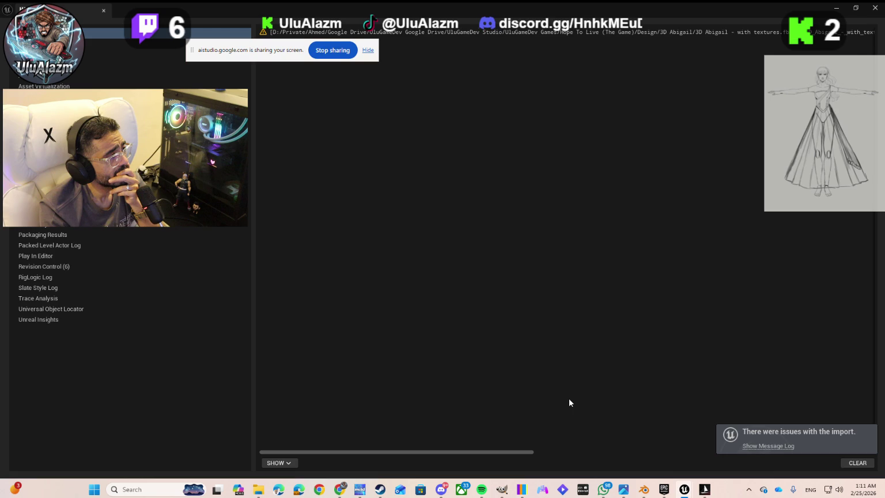
click(549, 451)
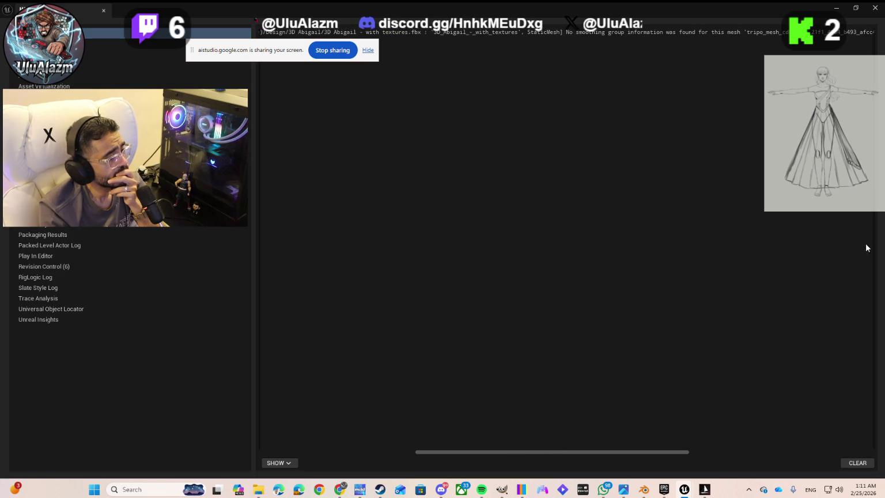
Step: Close the message log and expand the Playground folder in the Outliner
click(837, 9)
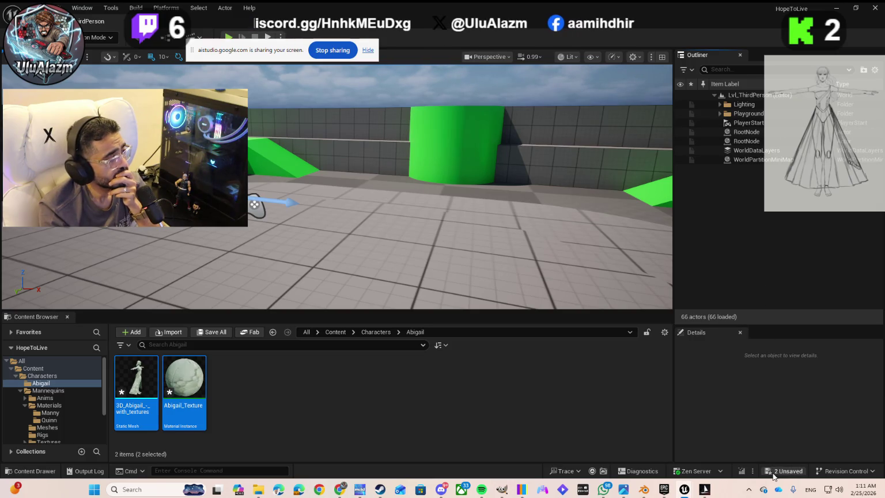
scroll(344, 242, up, 2)
scroll(343, 243, down, 5)
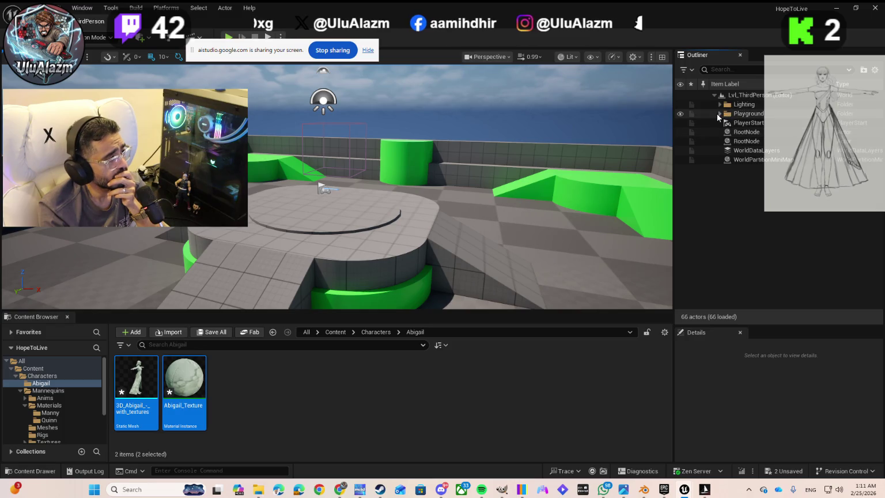
click(719, 113)
scroll(748, 199, down, 10)
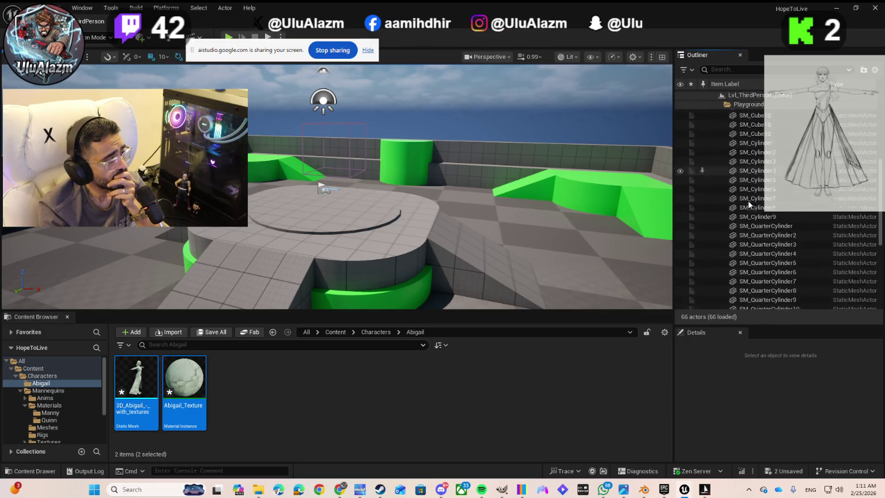
scroll(748, 200, down, 2)
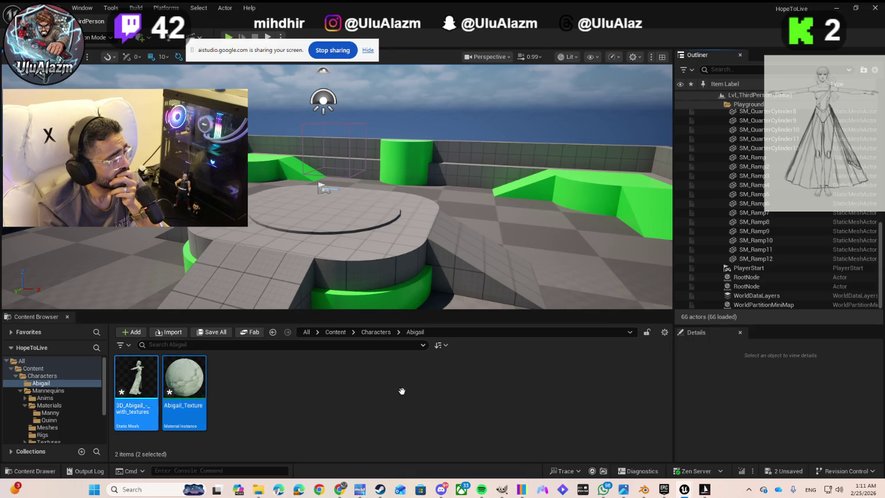
Step: Save the 3D_Abigail_-_with_textures mesh and Abigail_Texture material instance with Save Selected
click(783, 471)
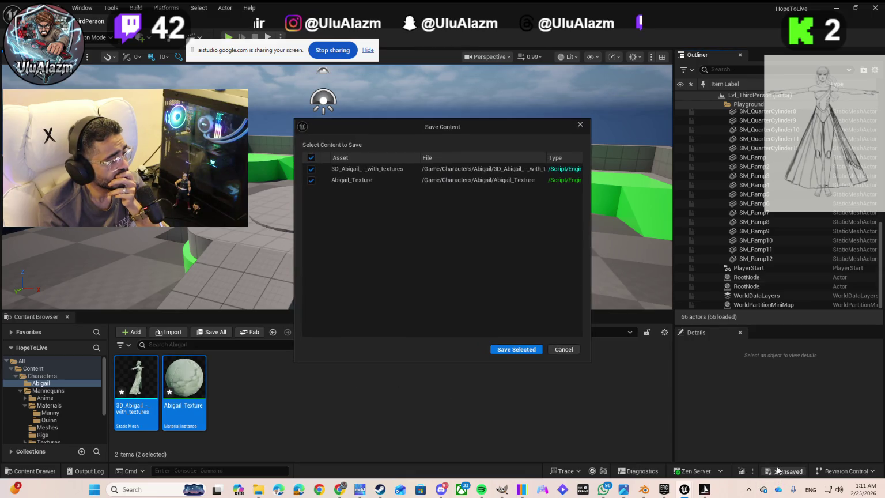
click(509, 349)
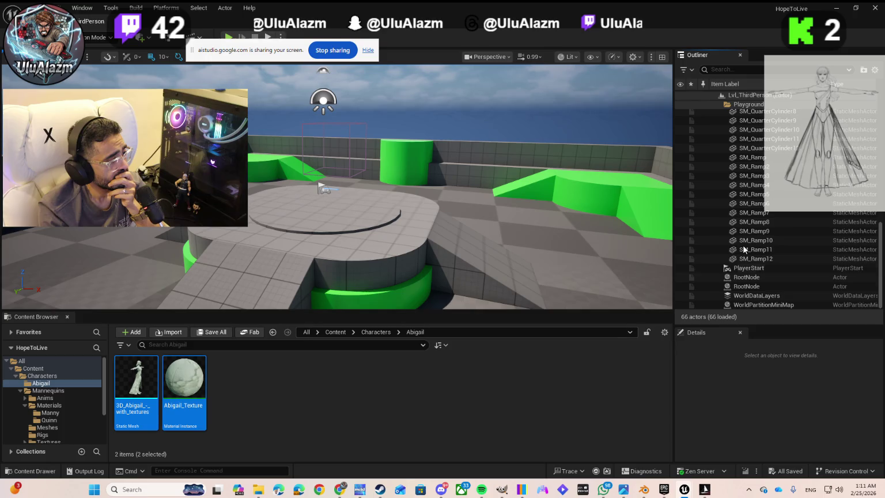
scroll(743, 243, up, 5)
scroll(743, 244, up, 10)
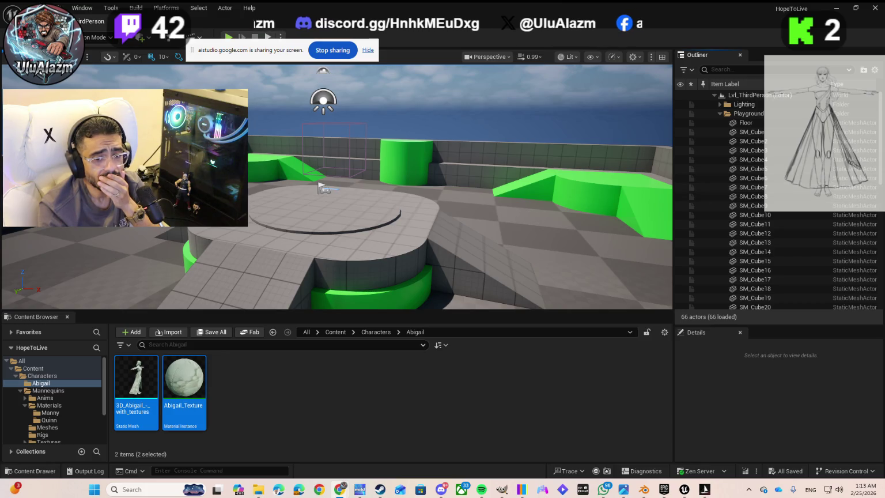
scroll(808, 225, down, 2)
scroll(734, 236, down, 3)
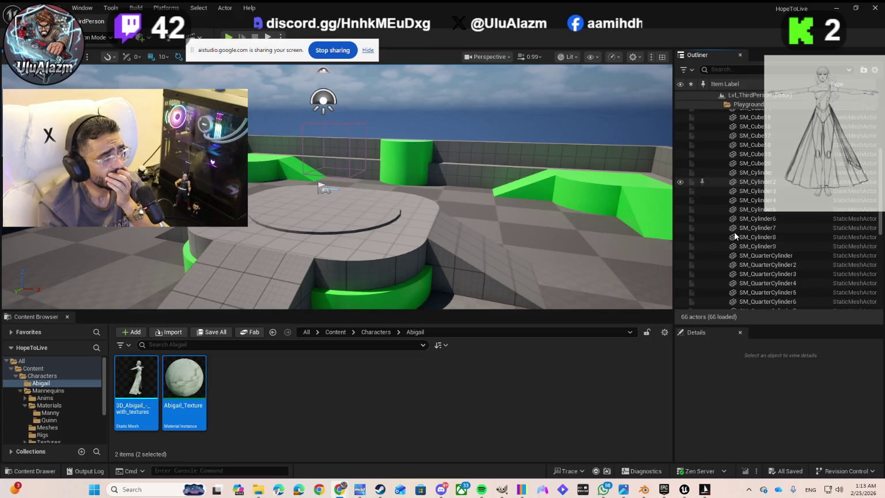
scroll(735, 236, down, 6)
scroll(736, 238, down, 1)
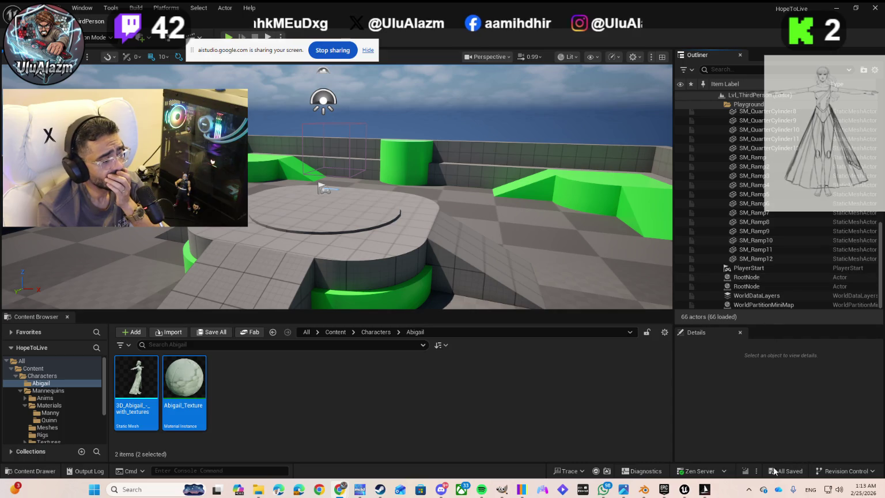
Step: Drag the 3D_Abigail_-_with_textures mesh from the Content Browser into the level
click(270, 392)
click(145, 397)
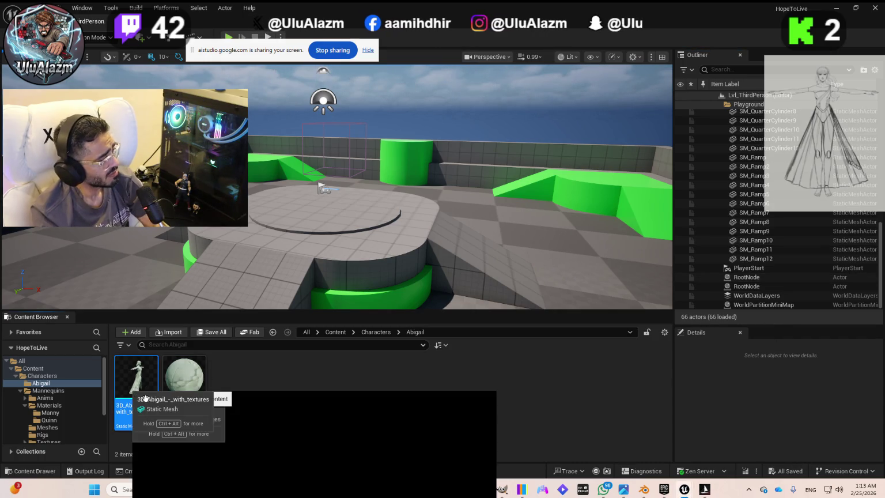
ctrl+click(174, 380)
mouse_move(133, 383)
mouse_down()
mouse_move(201, 298)
mouse_move(290, 233)
mouse_move(276, 203)
mouse_move(314, 235)
mouse_move(315, 202)
mouse_up()
Step: Select the placed Abigail actor and nudge it with the move gizmo to 30, 150, 210
click(315, 202)
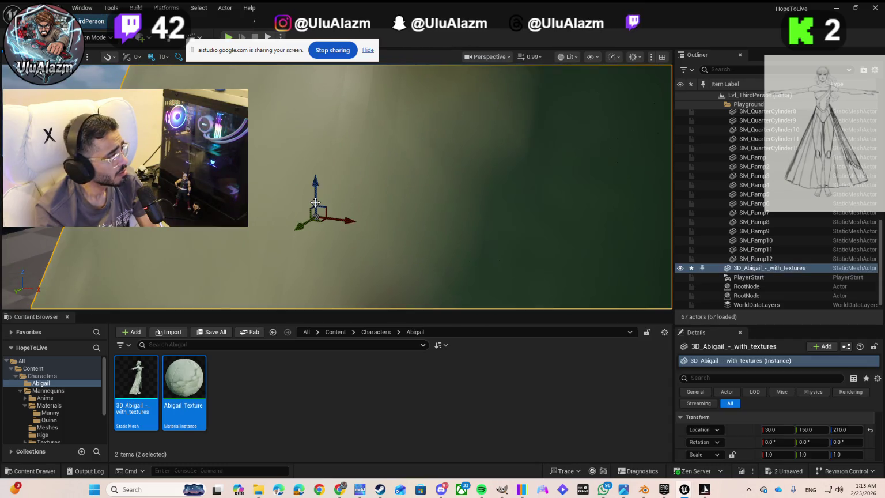
drag(306, 214, 303, 225)
scroll(304, 226, down, 10)
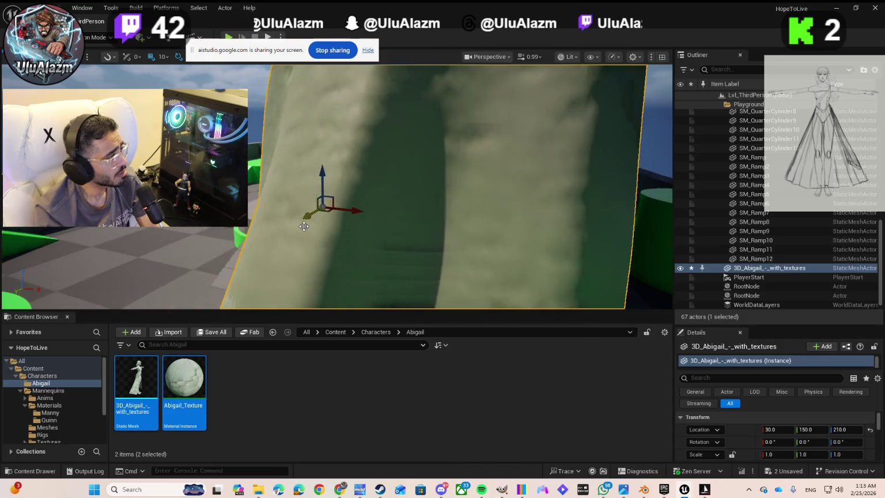
scroll(303, 226, down, 8)
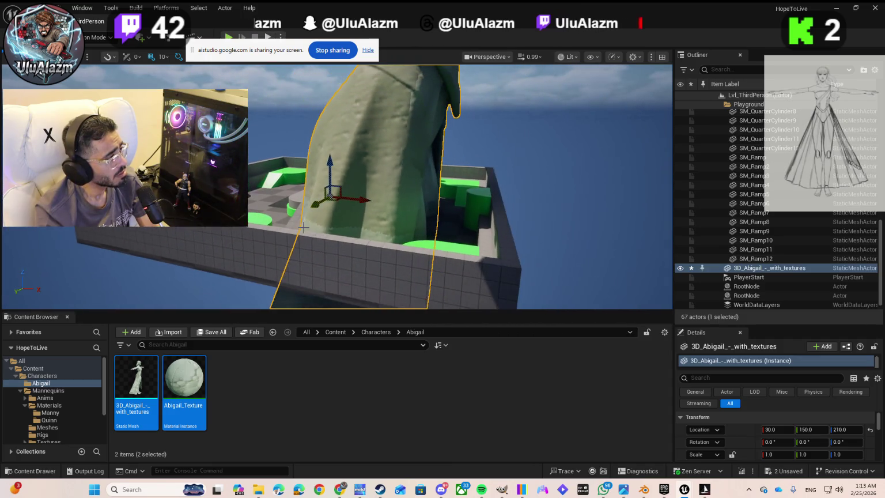
scroll(303, 227, down, 8)
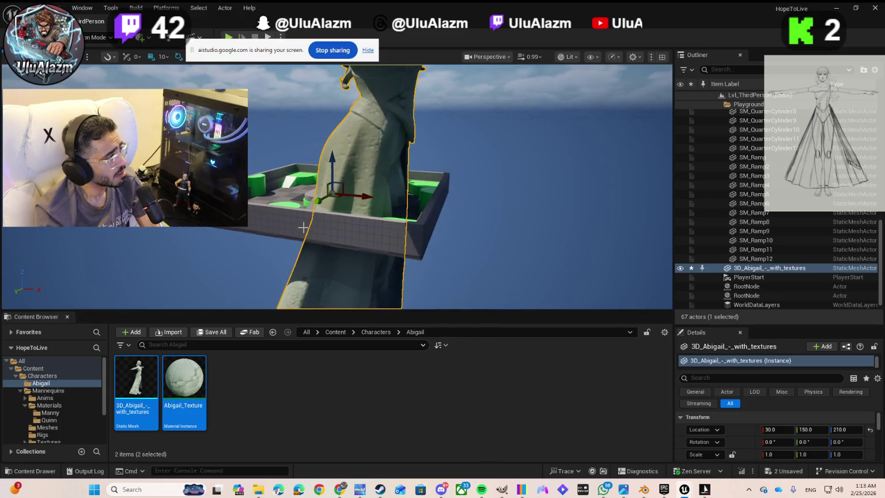
Step: Dolly the viewport back and orbit the camera to see the whole oversized Abigail statue
scroll(303, 227, down, 8)
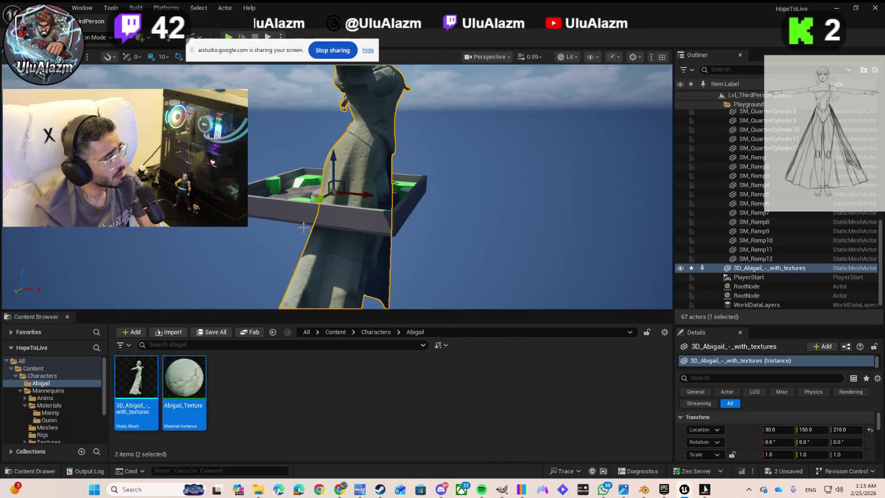
scroll(304, 226, down, 8)
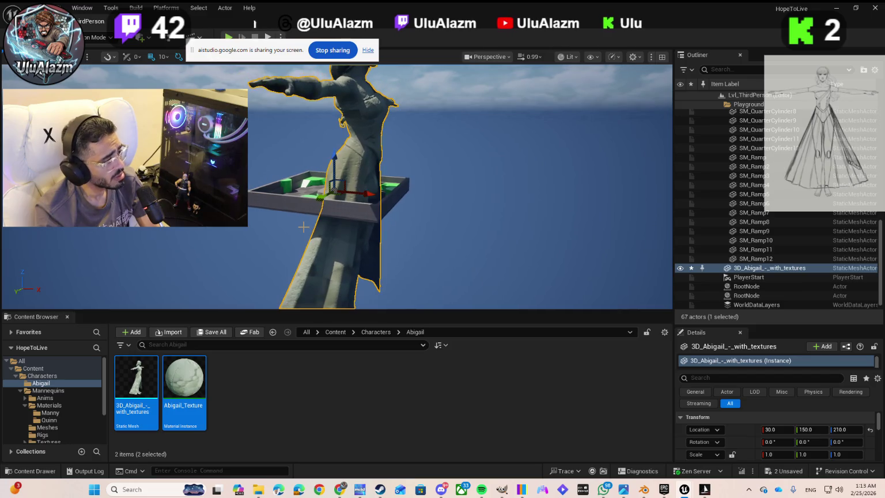
scroll(297, 219, down, 5)
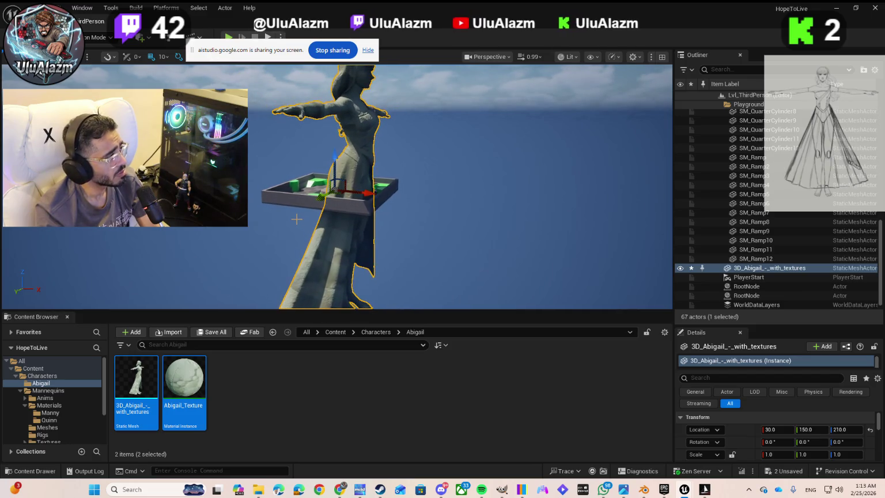
scroll(295, 220, down, 2)
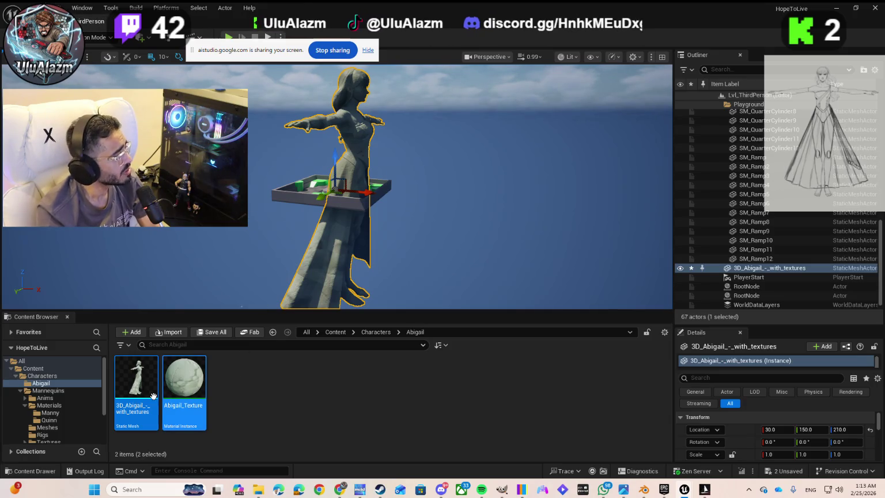
mouse_move(188, 391)
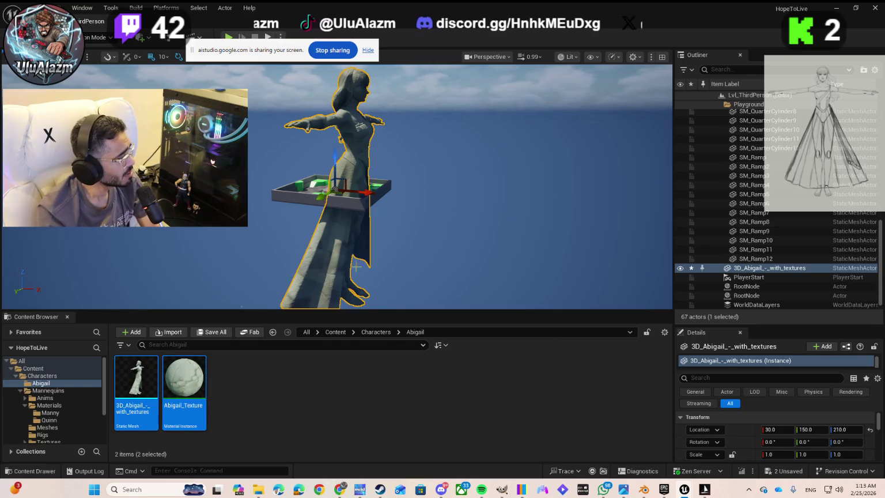
mouse_move(383, 205)
mouse_down()
mouse_move(360, 207)
mouse_move(404, 209)
mouse_move(365, 190)
mouse_move(461, 178)
mouse_move(444, 214)
mouse_up()
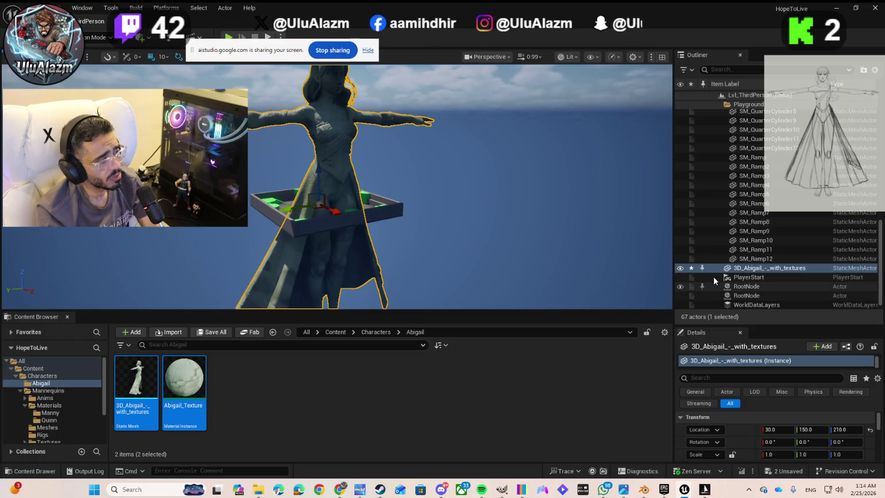
Step: Hide the Playground folder's geometry and reframe the viewport on the Abigail statue
scroll(711, 183, up, 6)
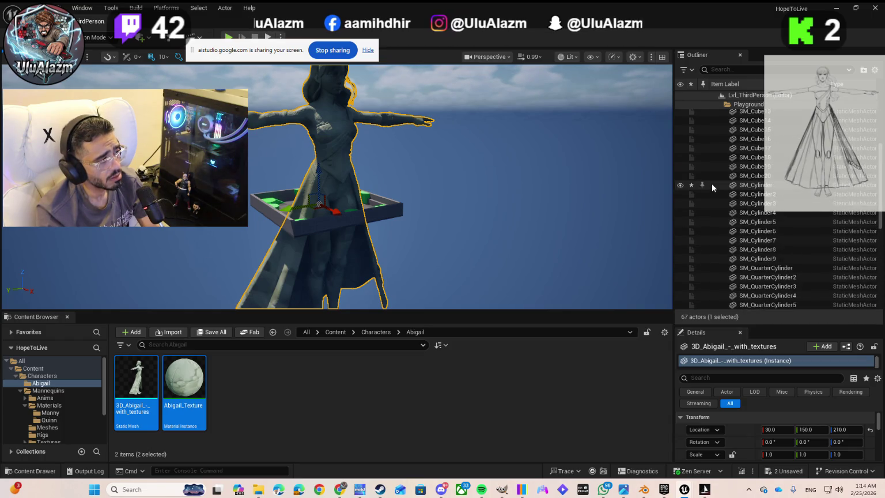
scroll(714, 156, up, 3)
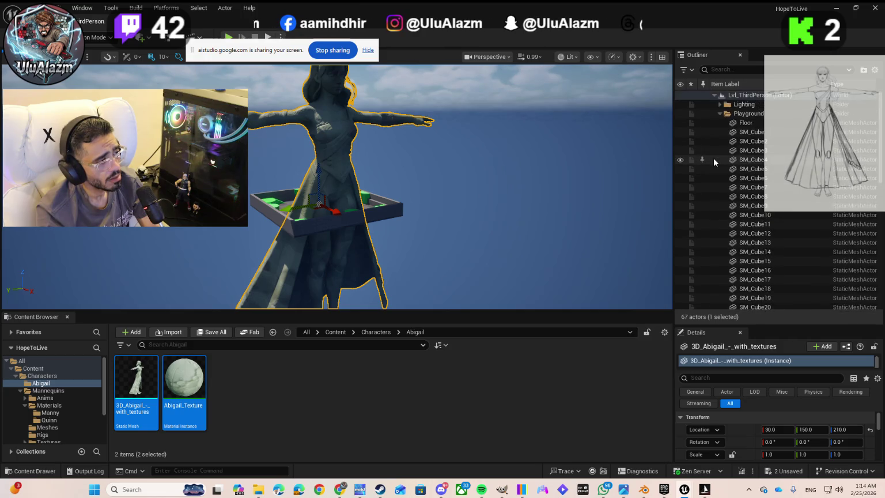
click(679, 115)
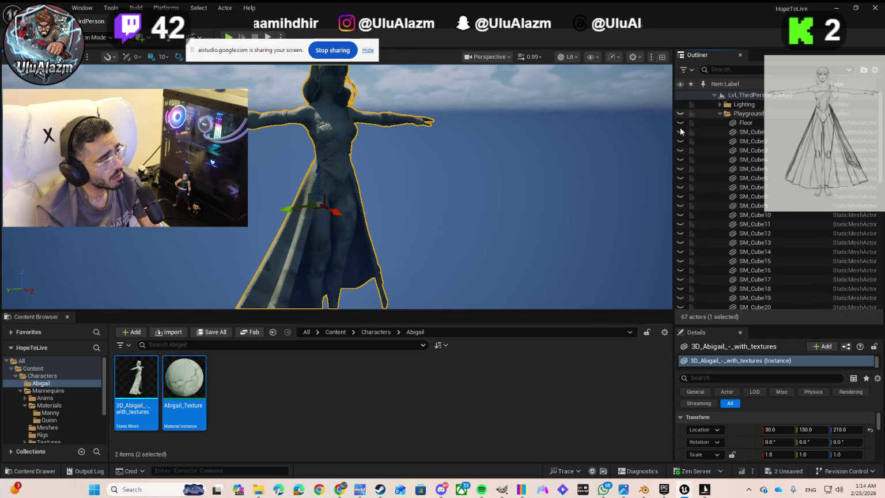
scroll(338, 199, down, 4)
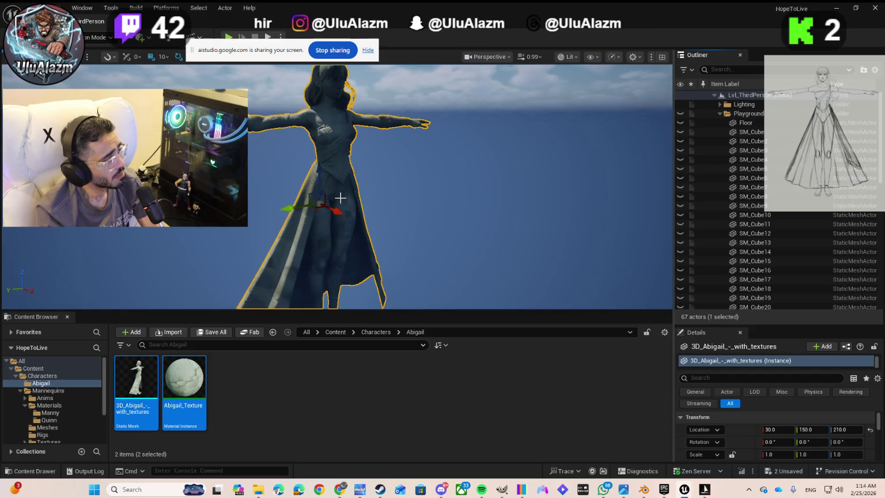
scroll(338, 199, down, 2)
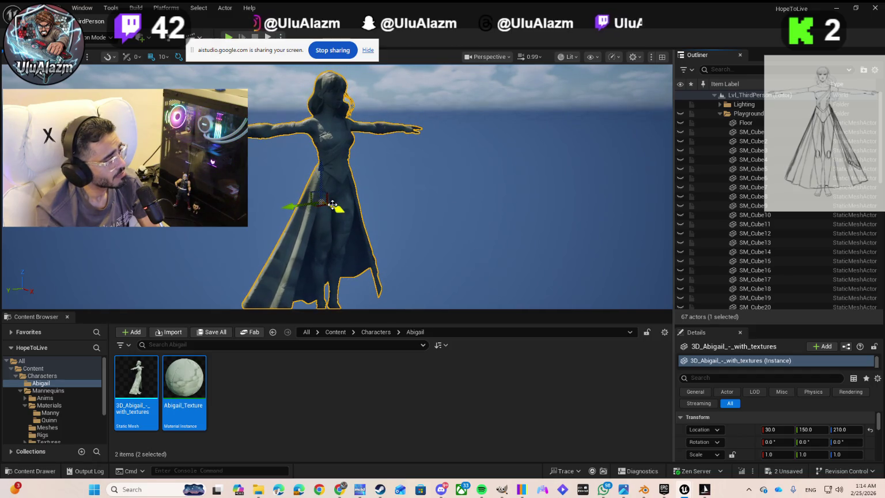
scroll(406, 206, down, 2)
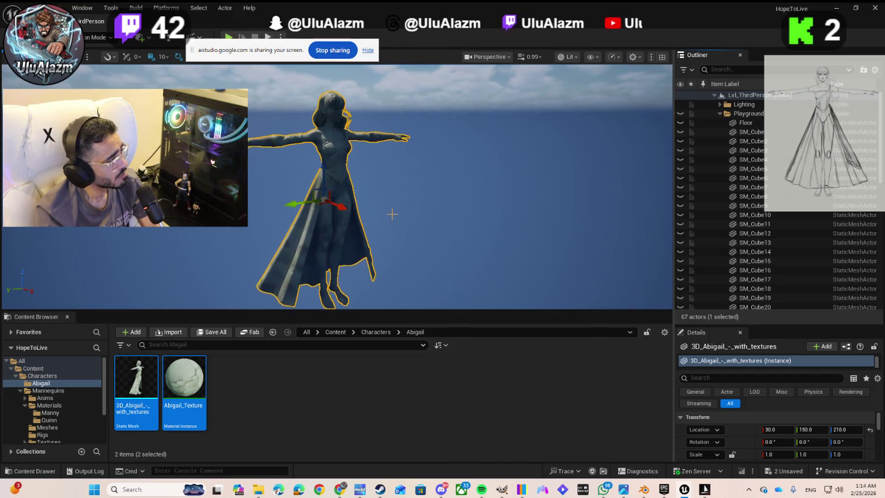
mouse_move(377, 217)
mouse_down()
mouse_move(380, 196)
mouse_move(398, 216)
mouse_move(373, 219)
mouse_up()
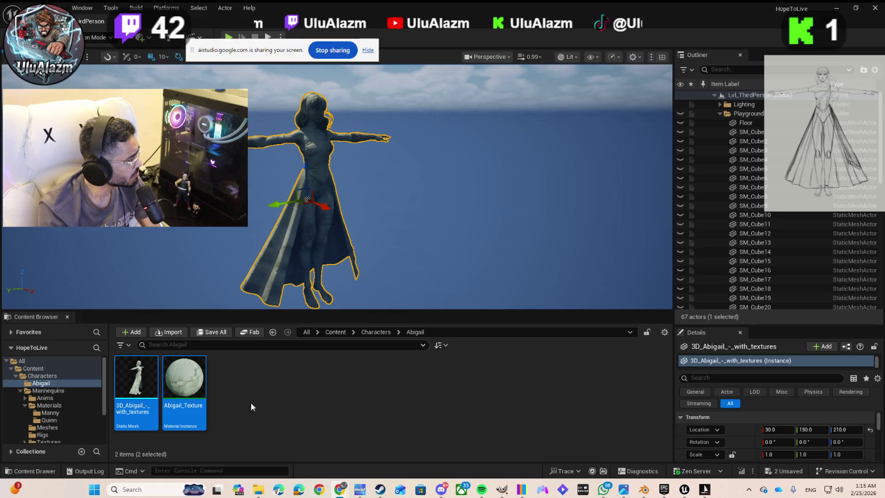
Step: Drag Abigail_Texture onto the Abigail statue, save both unsaved assets, and select the statue
click(190, 388)
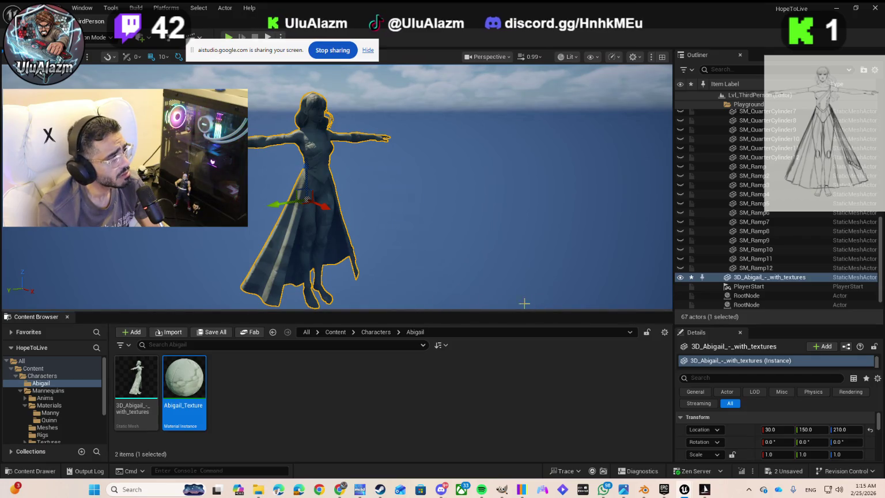
mouse_move(187, 373)
mouse_down()
mouse_move(317, 253)
mouse_move(305, 217)
mouse_up()
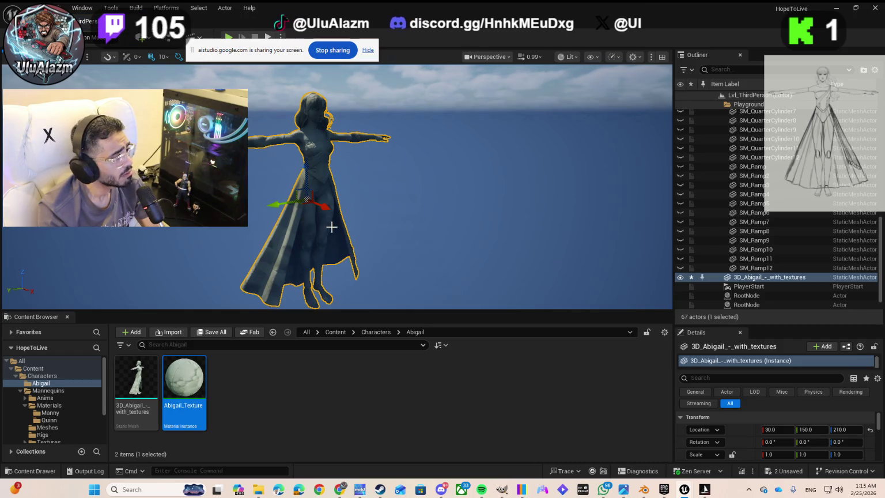
click(788, 471)
click(523, 350)
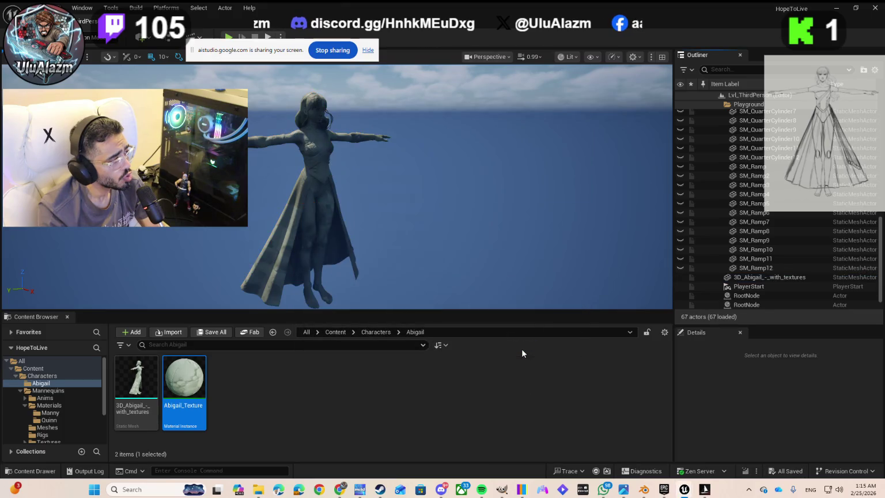
click(313, 183)
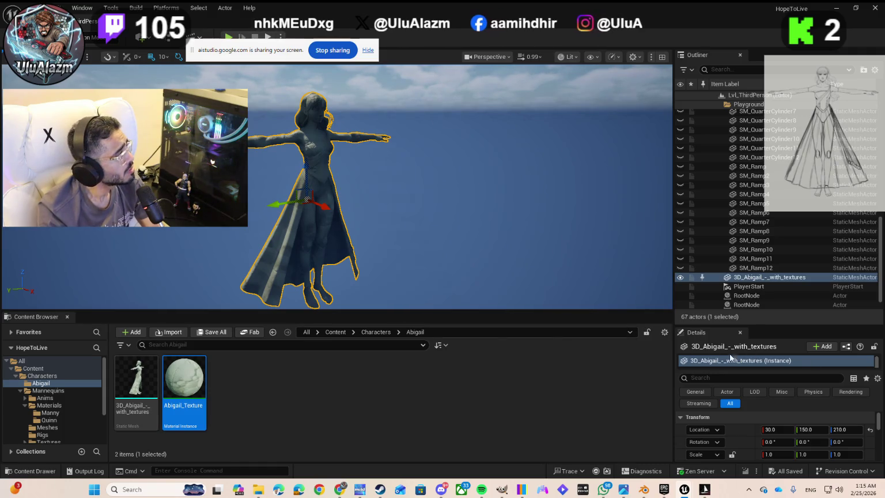
mouse_move(272, 56)
mouse_down()
mouse_move(309, 103)
mouse_move(307, 85)
mouse_up()
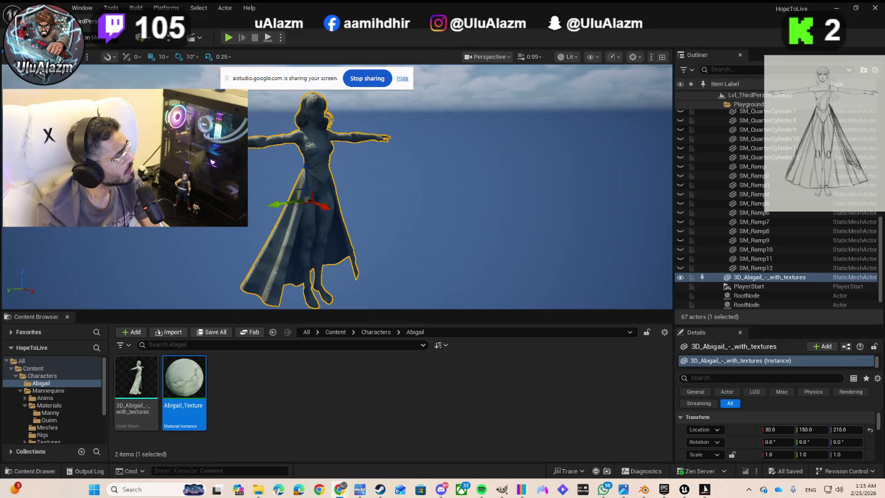
Step: Switch the editor into Mesh Paint mode, then back to Selection mode
click(85, 44)
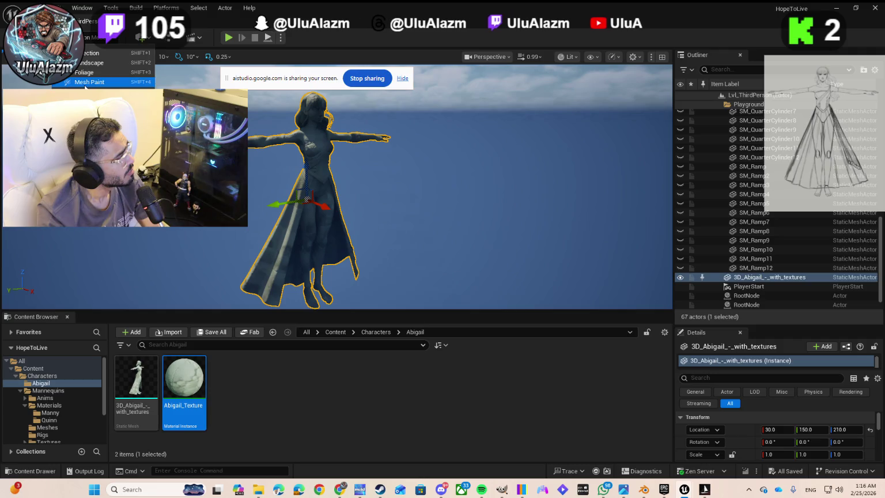
click(86, 82)
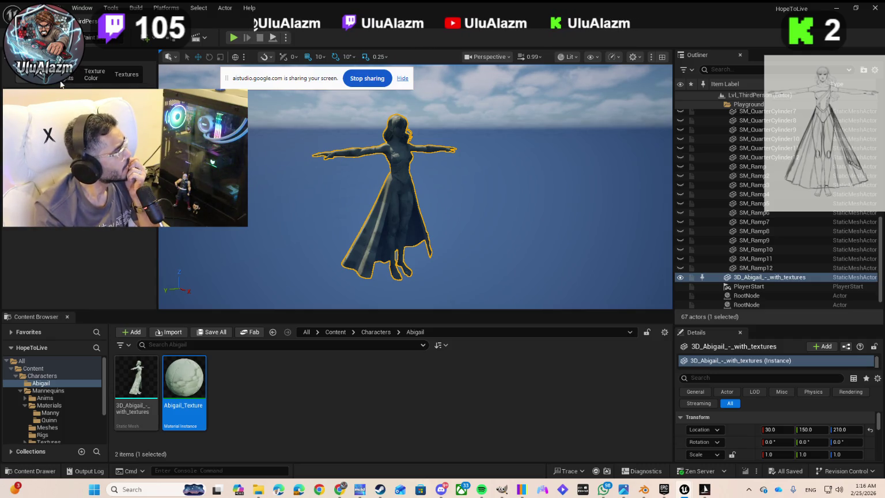
click(93, 40)
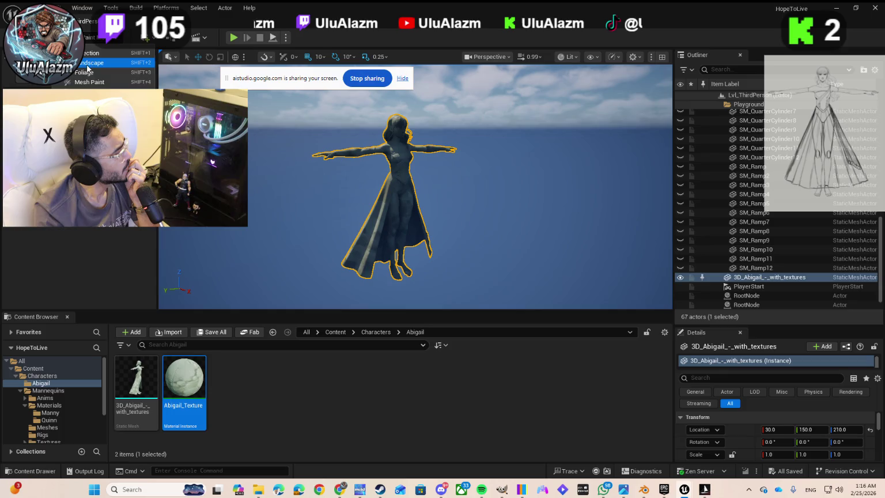
click(93, 52)
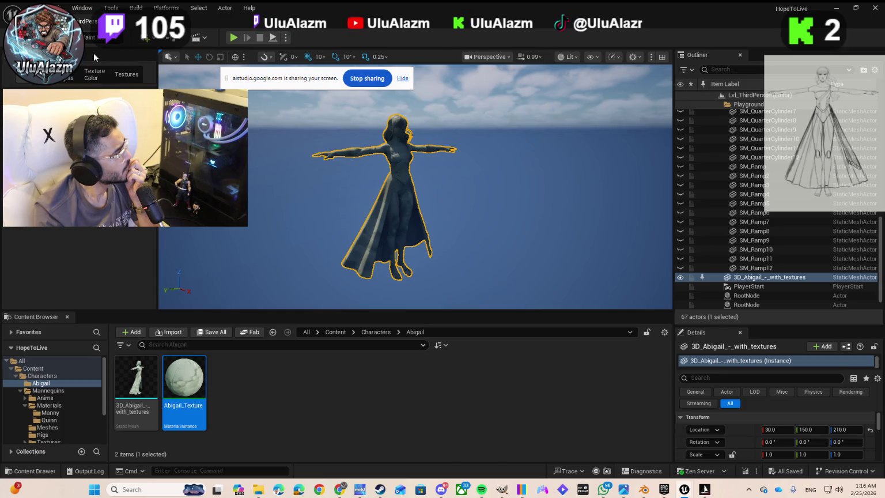
click(94, 41)
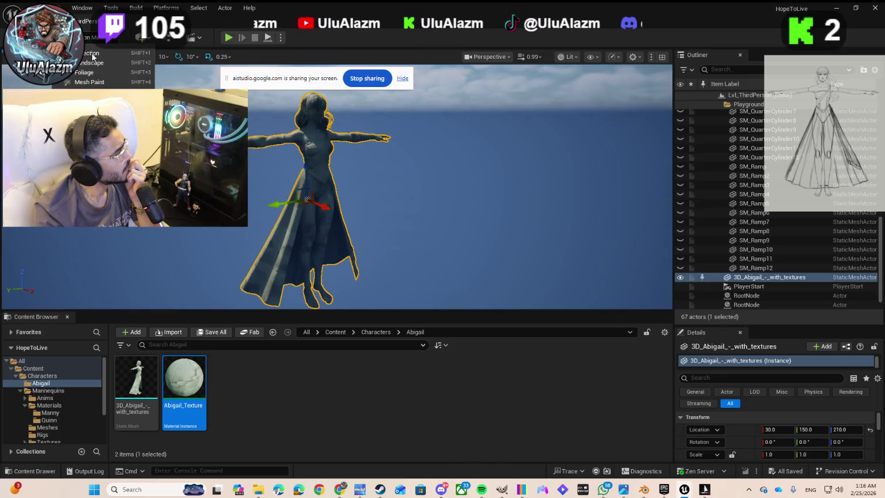
key(Escape)
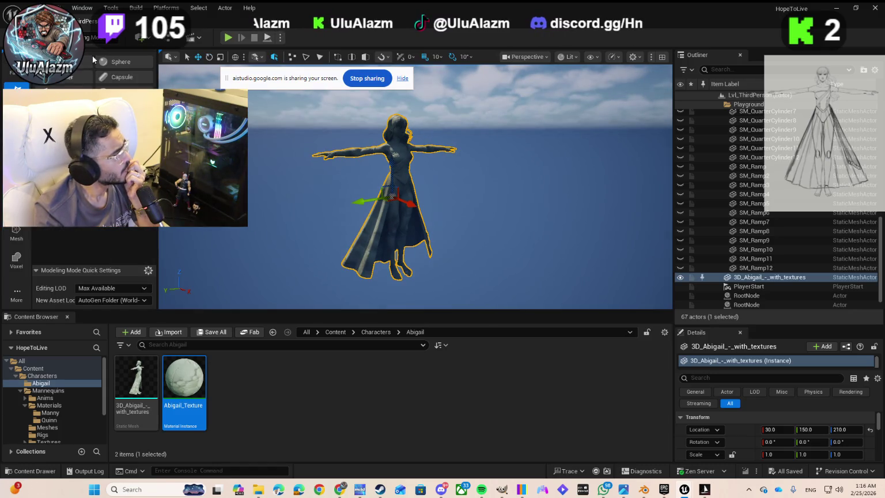
click(94, 41)
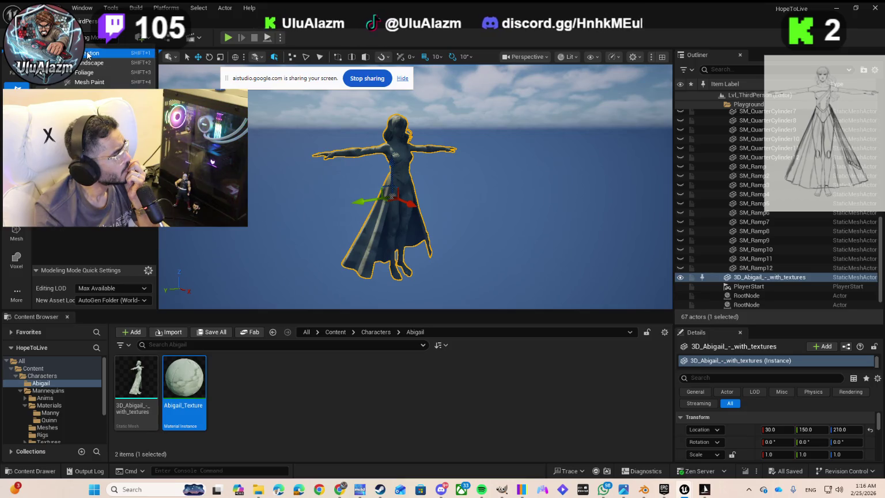
click(92, 54)
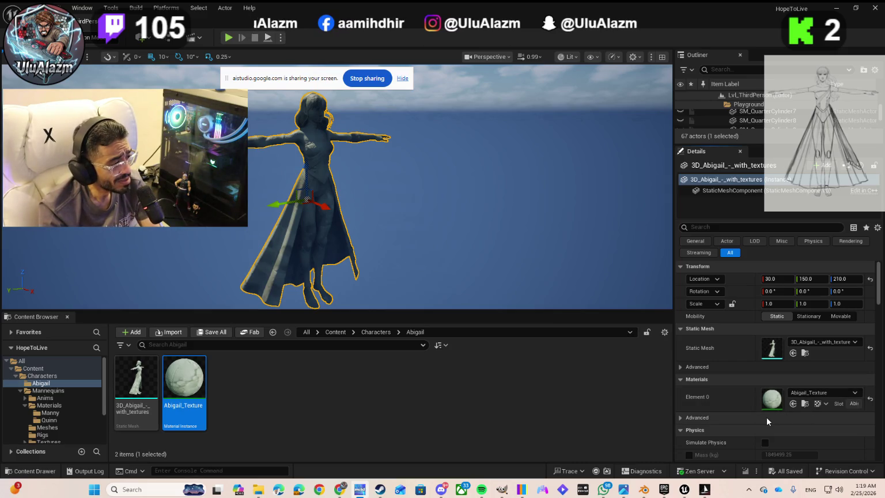
Step: Expand the material slot's Advanced options to reveal Bake Materials, then scroll back to Transform
click(683, 416)
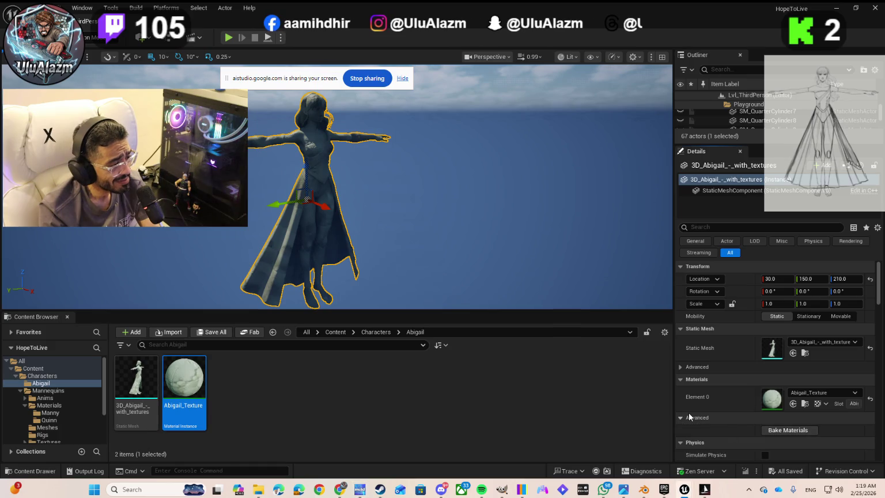
scroll(702, 425, down, 1)
scroll(752, 413, down, 5)
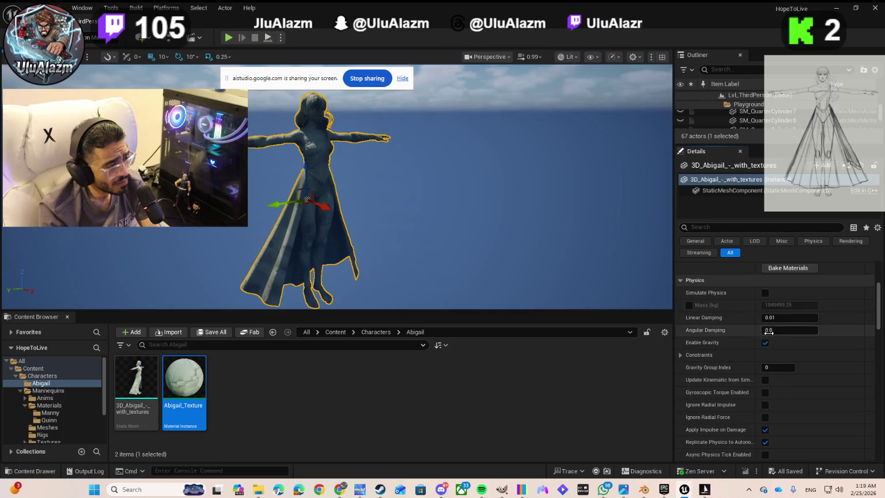
scroll(769, 333, up, 4)
scroll(770, 346, up, 2)
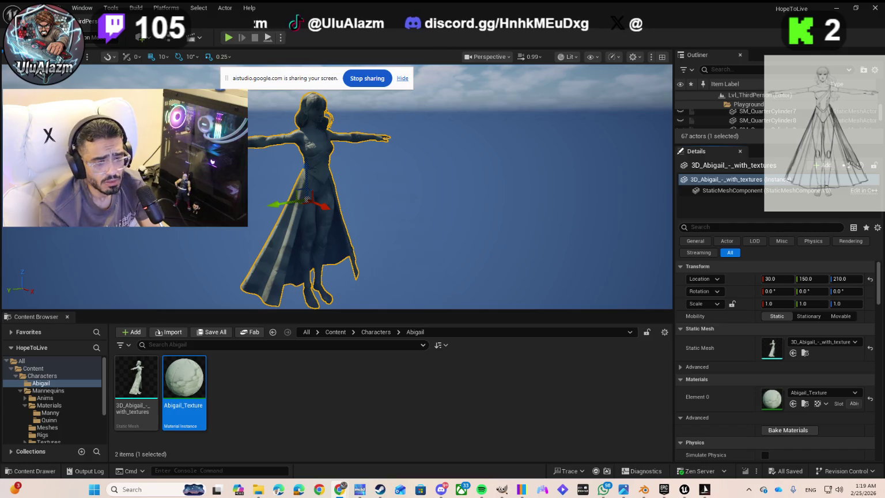
Step: Open Abigail_Texture in the material instance editor, enlarge it, and check Layer Parameters and Details
double_click(185, 378)
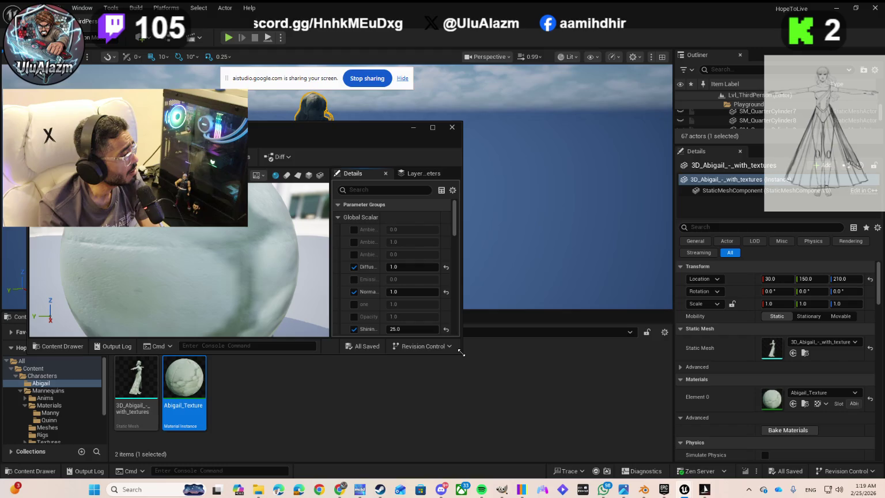
mouse_move(462, 352)
mouse_down()
mouse_move(509, 401)
mouse_move(608, 436)
mouse_up()
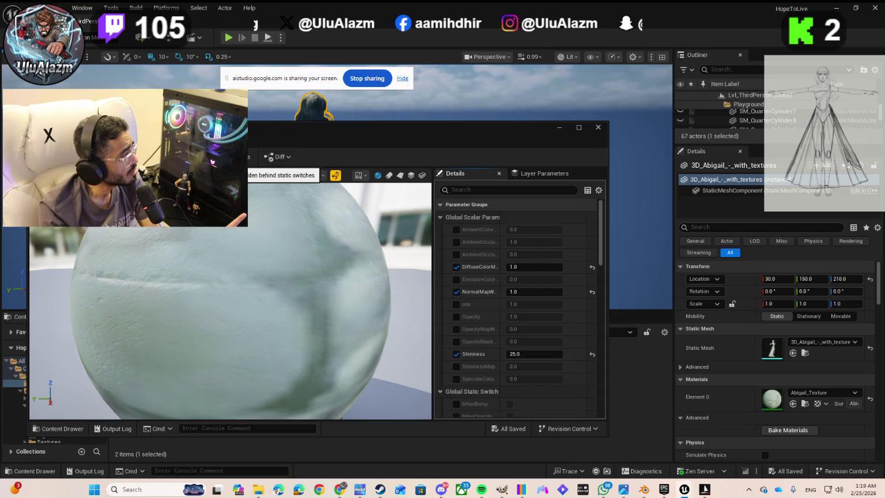
click(540, 178)
click(464, 174)
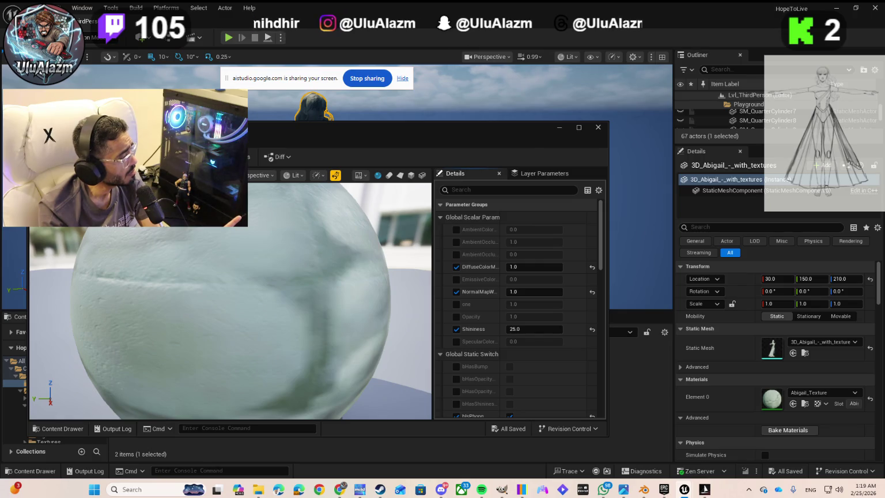
Step: Toggle the content drawer and console type list, then maximize the material editor window
click(62, 430)
click(63, 429)
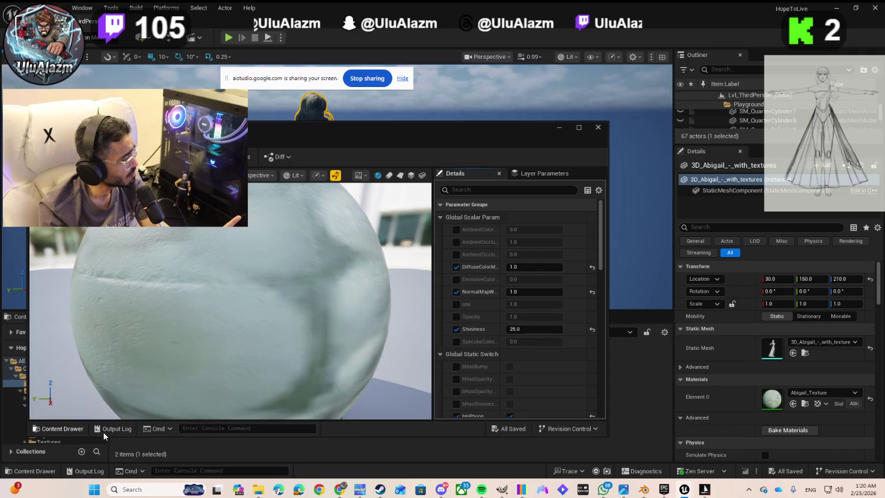
click(170, 429)
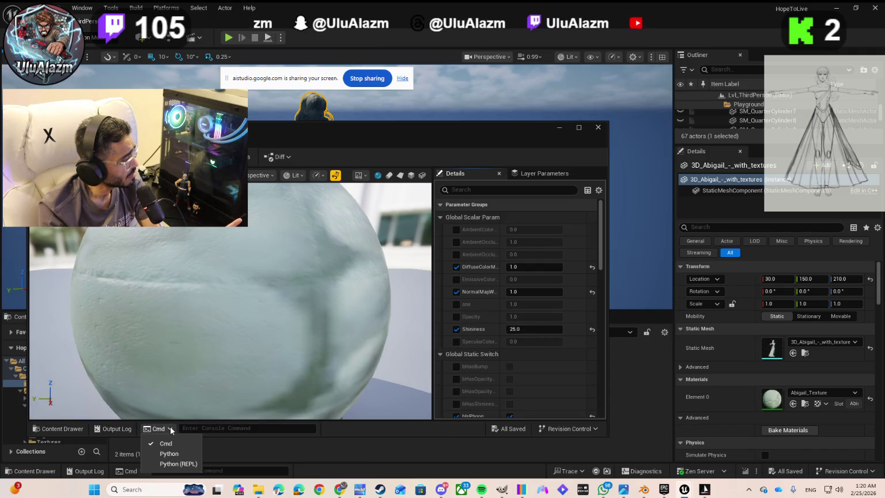
click(171, 429)
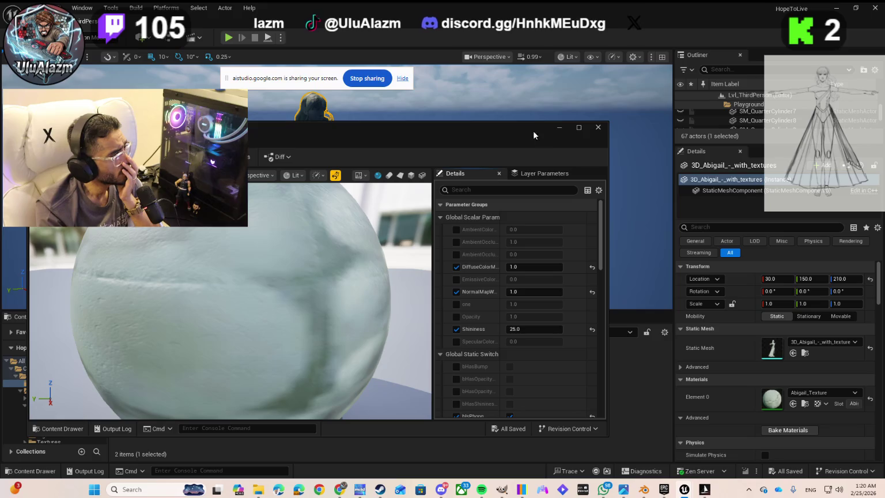
click(574, 128)
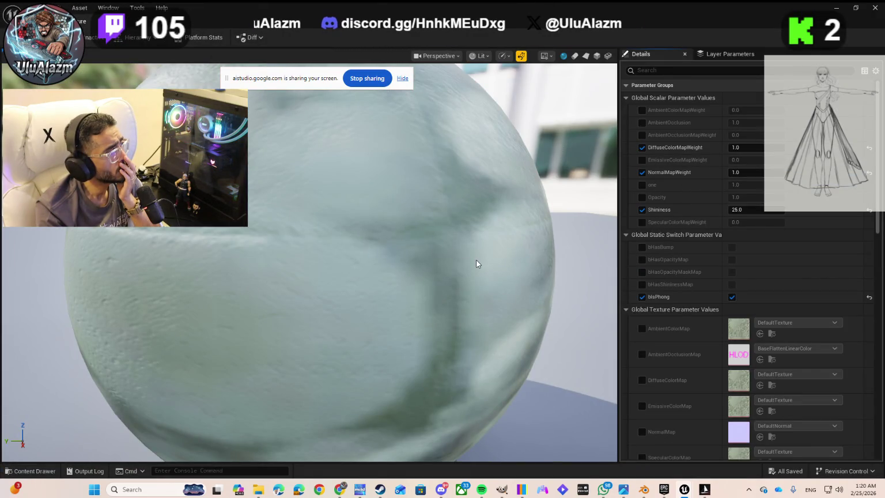
drag(301, 79, 394, 26)
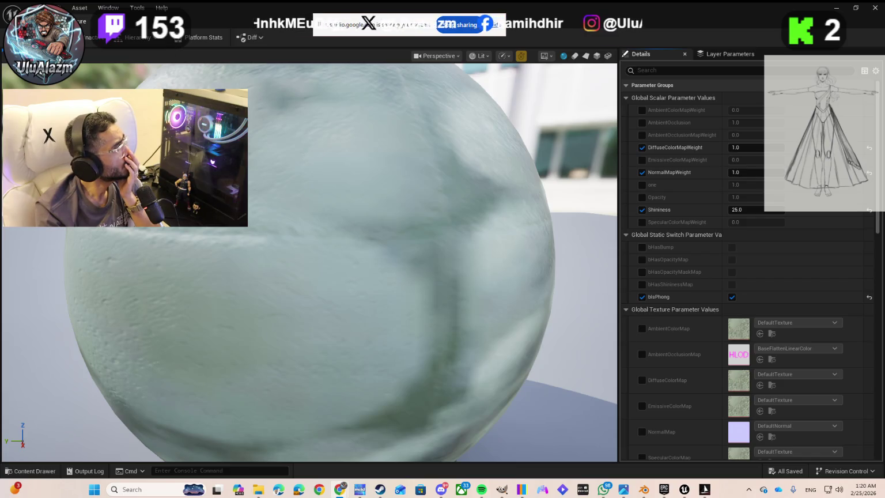
click(35, 7)
mouse_move(95, 43)
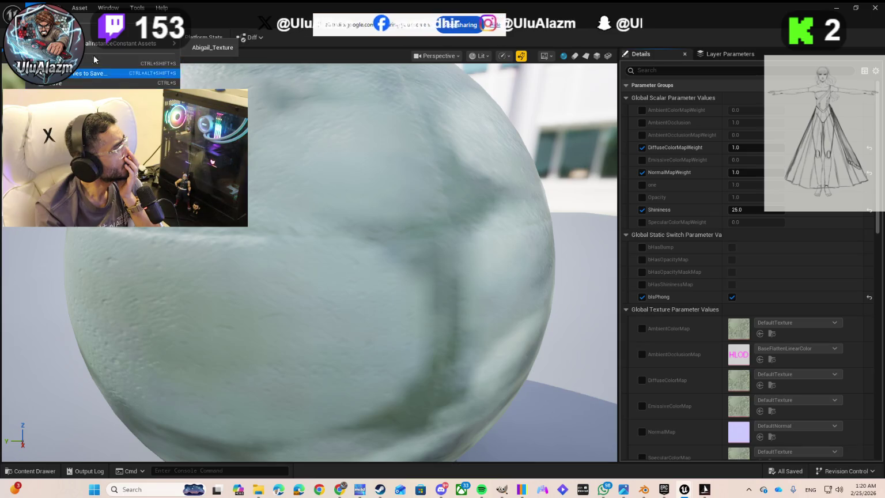
mouse_move(55, 7)
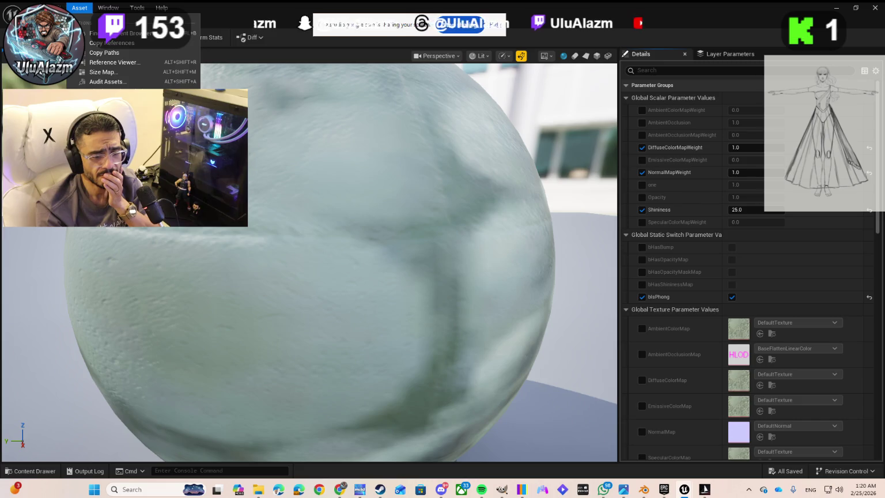
key(Escape)
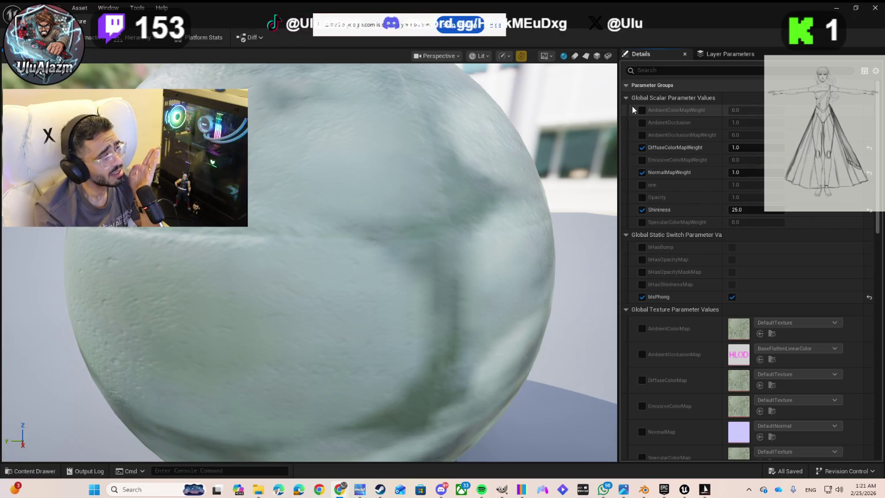
Step: Scroll past Global Texture and Vector Parameter Values to the Parent field, FBXLegacyPhongSurfaceMaterial
scroll(688, 321, down, 1)
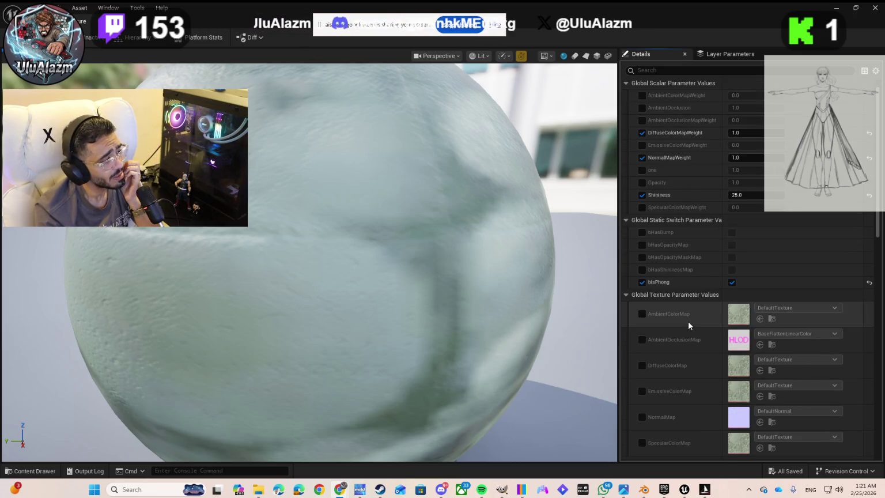
scroll(688, 319, down, 1)
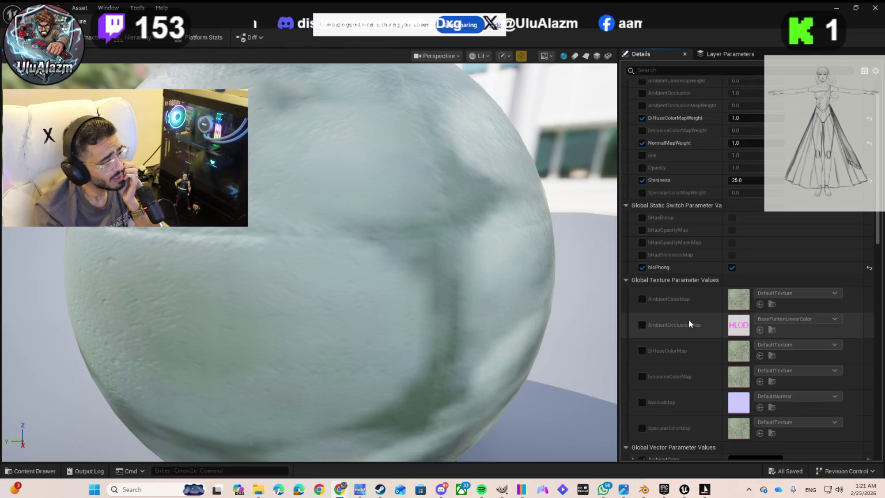
scroll(689, 320, down, 2)
scroll(689, 324, down, 1)
scroll(689, 322, down, 3)
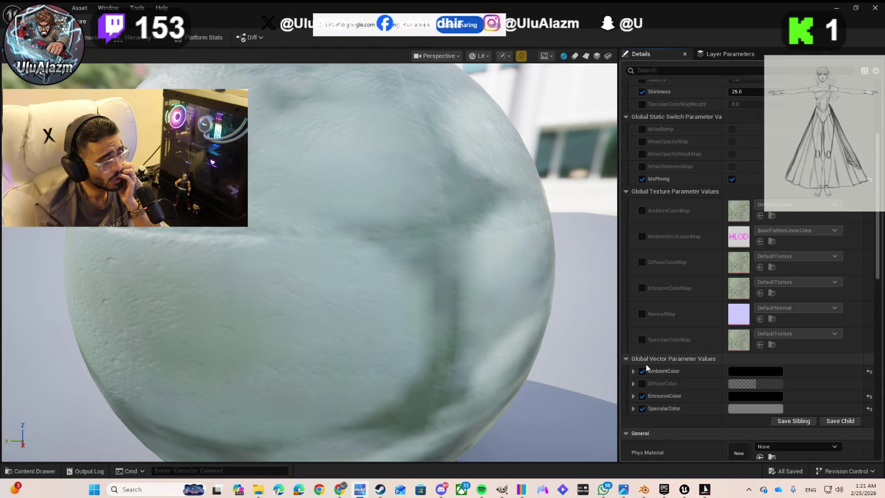
scroll(645, 364, down, 5)
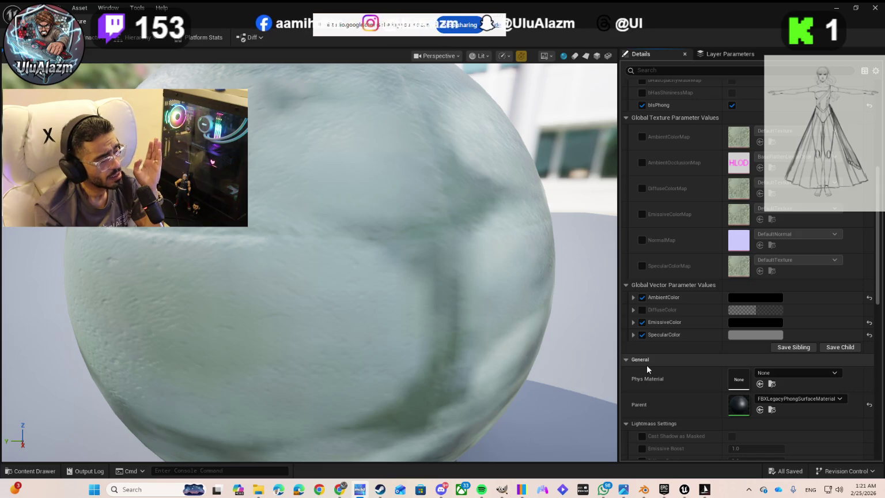
click(779, 399)
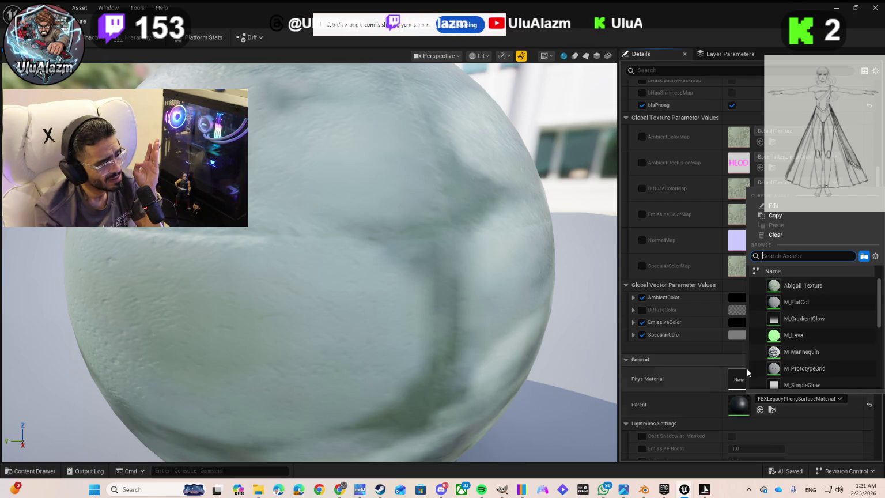
scroll(781, 337, down, 5)
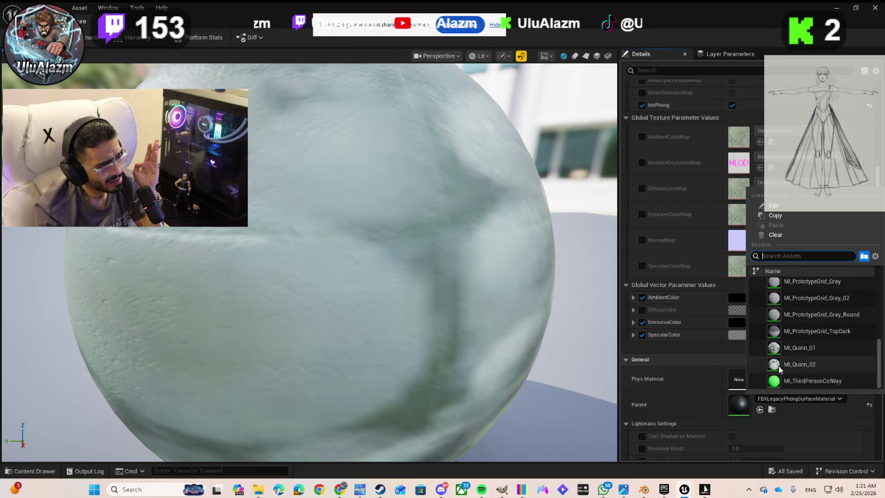
click(704, 402)
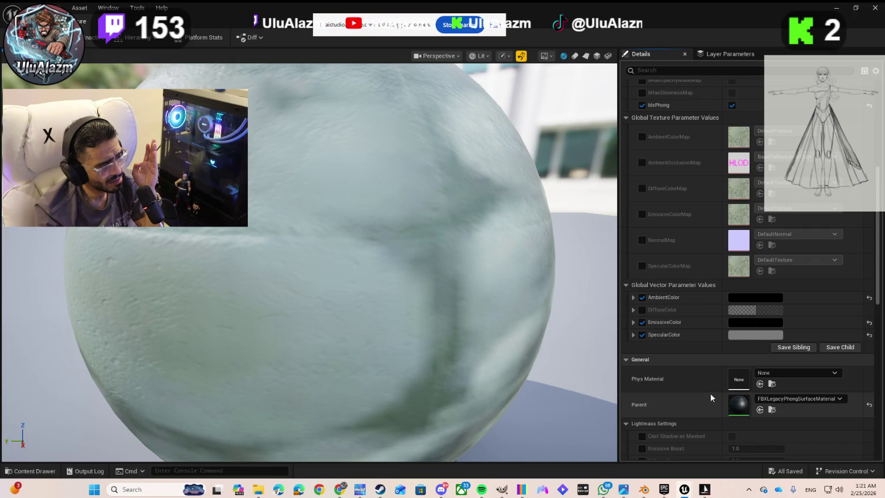
click(773, 374)
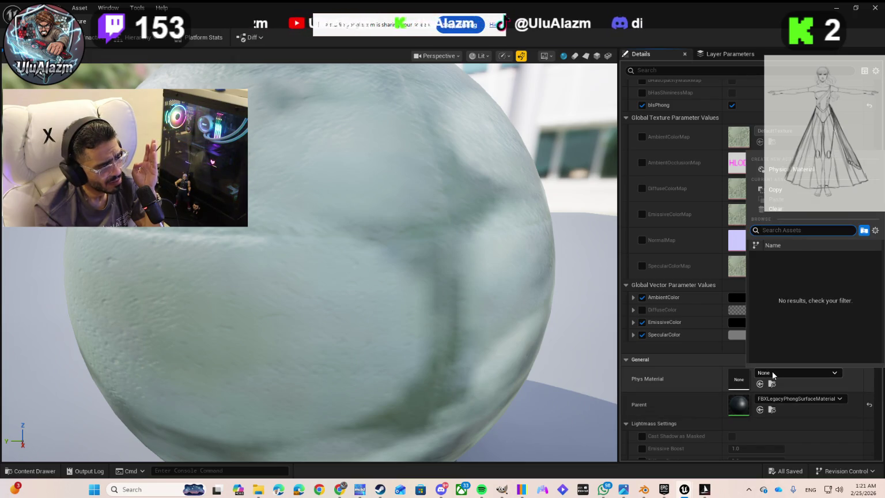
click(772, 371)
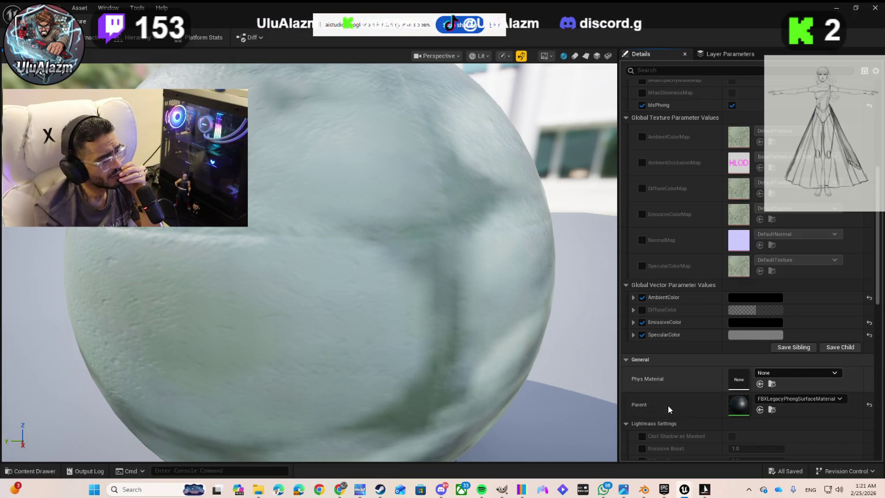
scroll(666, 404, down, 3)
scroll(671, 400, down, 2)
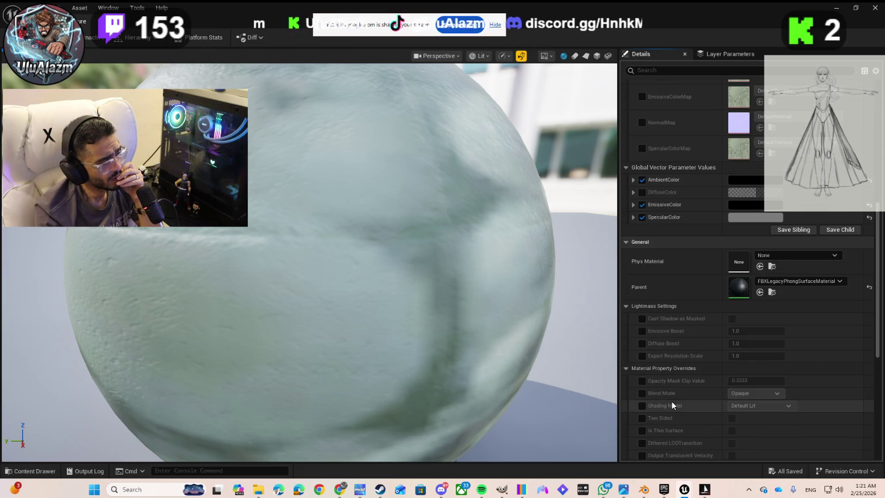
scroll(671, 400, down, 3)
scroll(672, 402, down, 2)
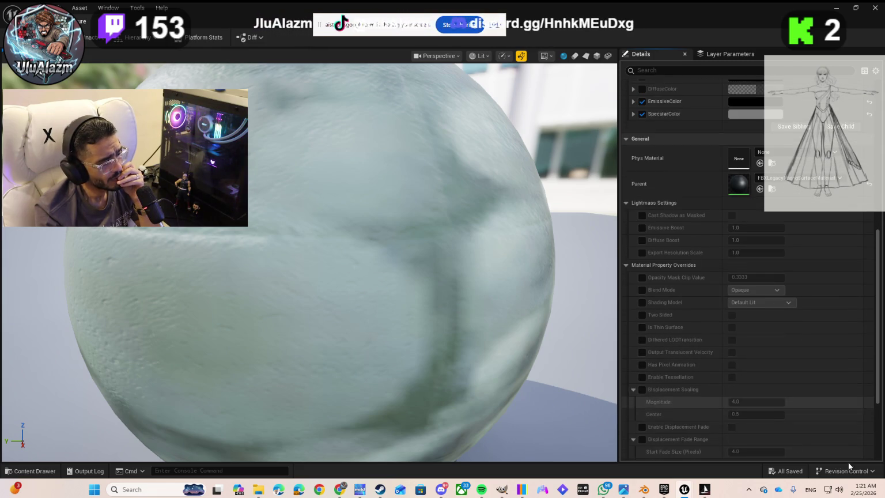
click(852, 475)
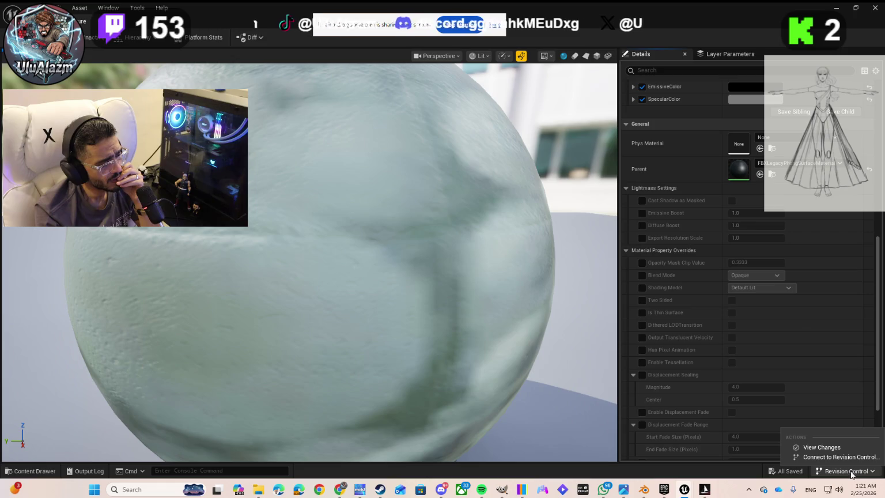
click(850, 472)
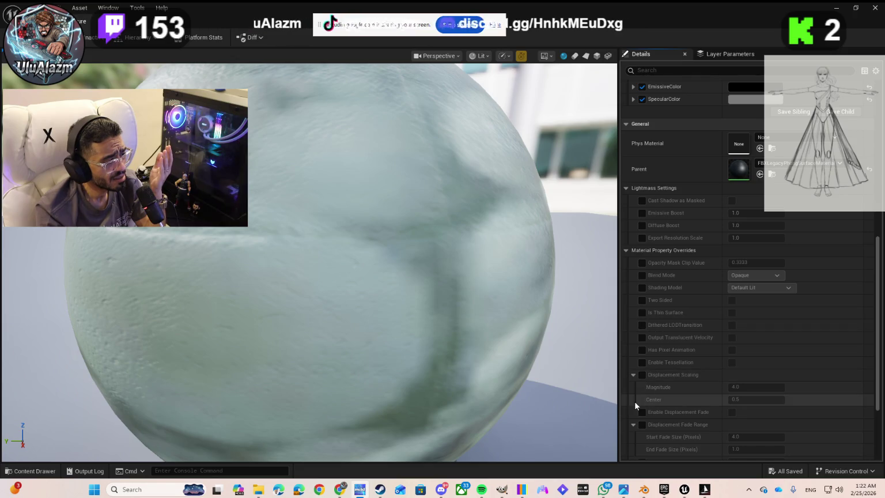
scroll(637, 401, down, 3)
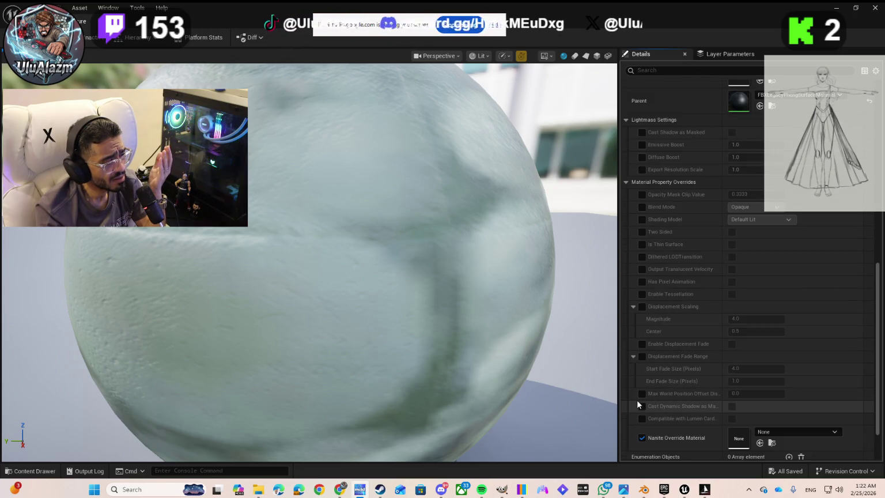
scroll(637, 403, down, 3)
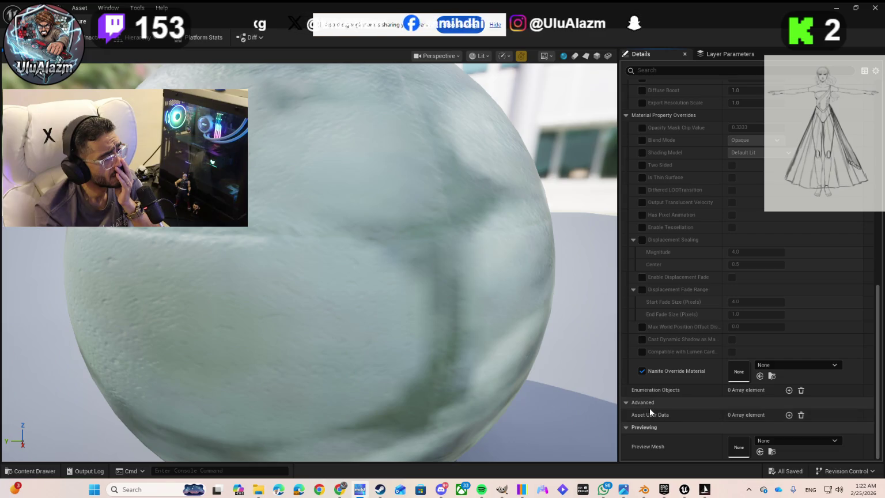
scroll(658, 210, up, 3)
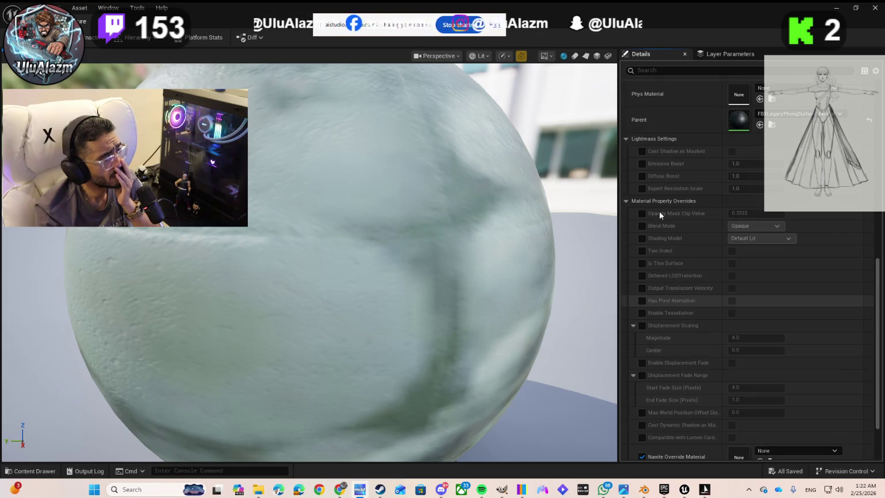
scroll(658, 196, up, 1)
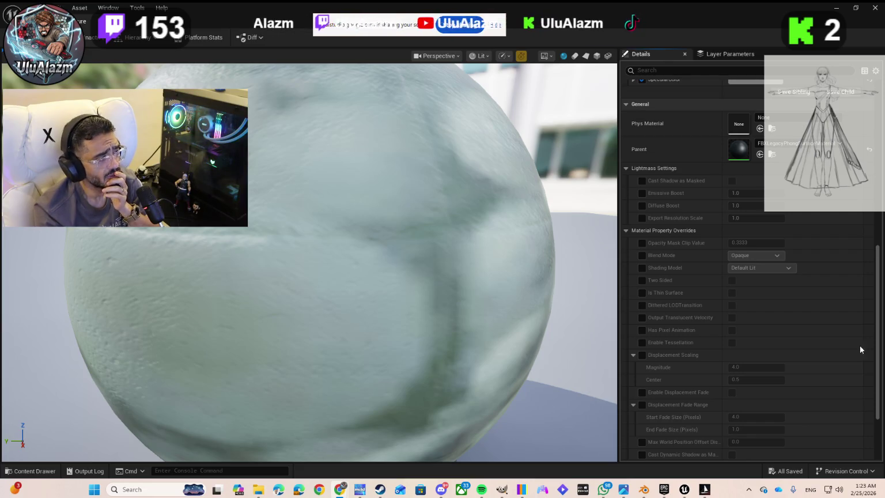
scroll(678, 344, up, 3)
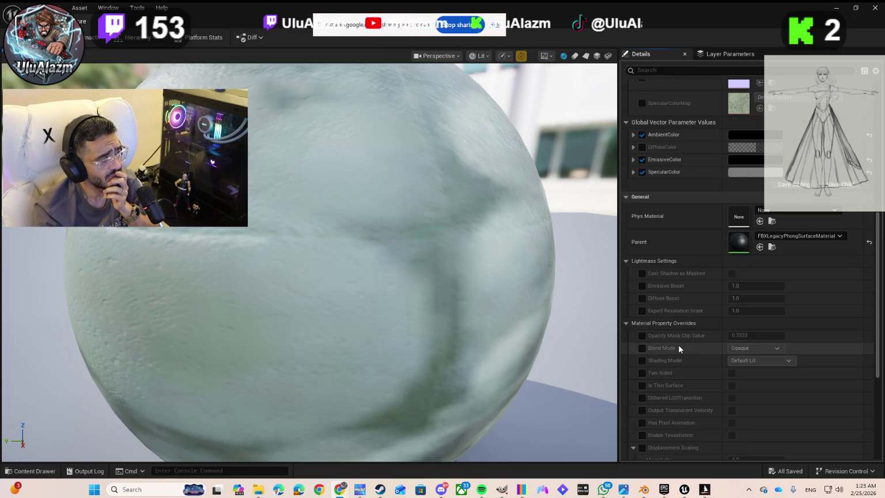
scroll(682, 328, down, 3)
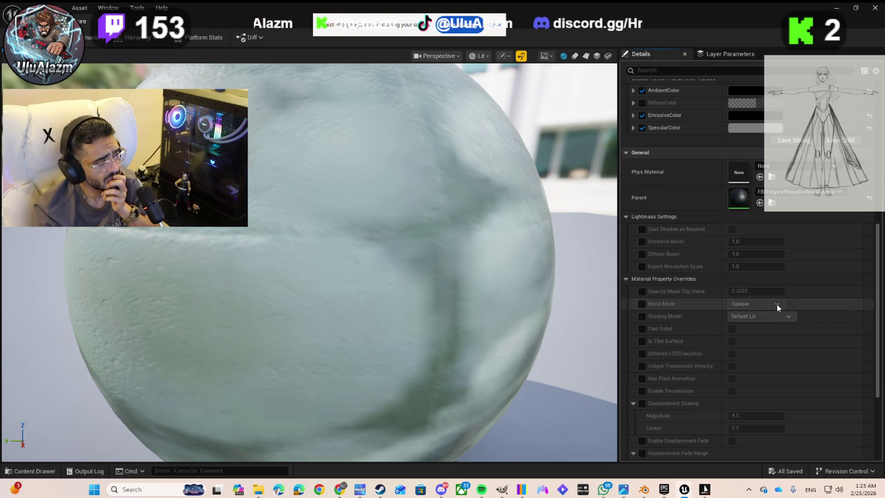
click(642, 303)
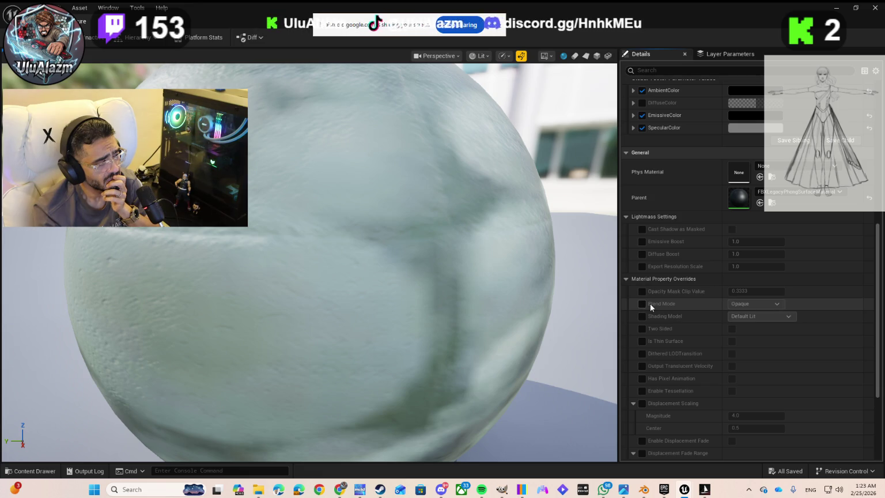
click(759, 303)
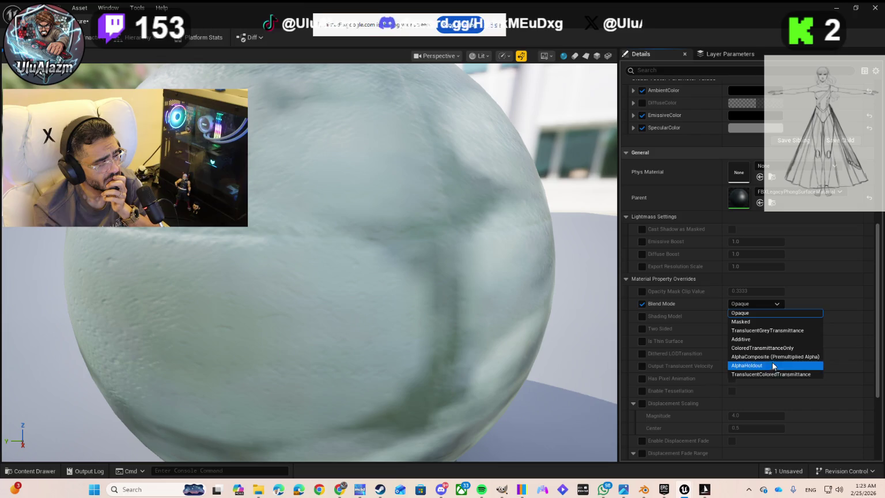
click(644, 306)
click(643, 304)
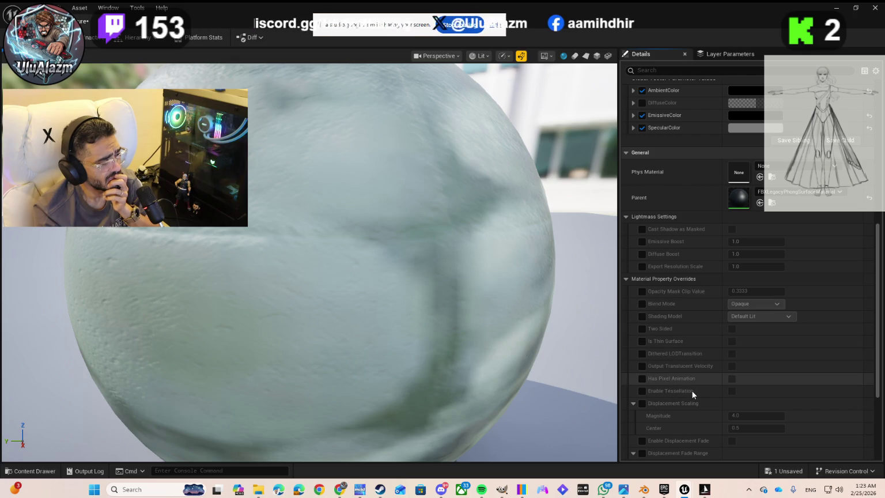
scroll(692, 391, down, 2)
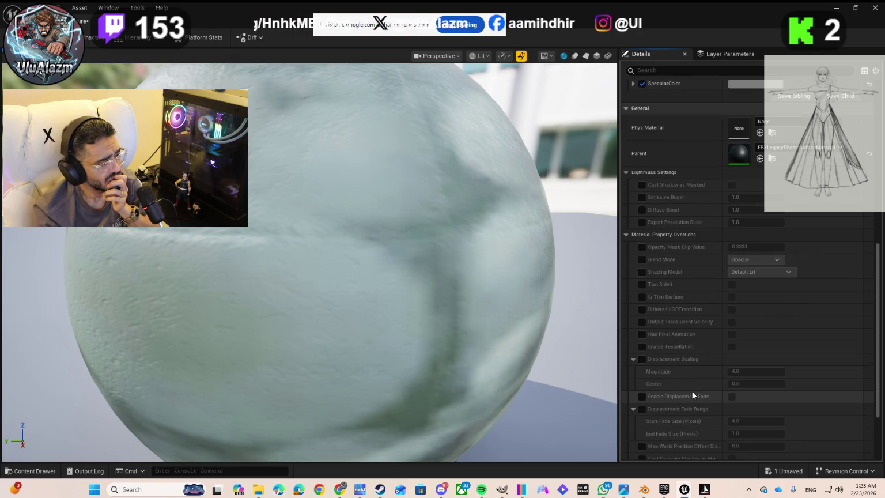
scroll(691, 392, down, 3)
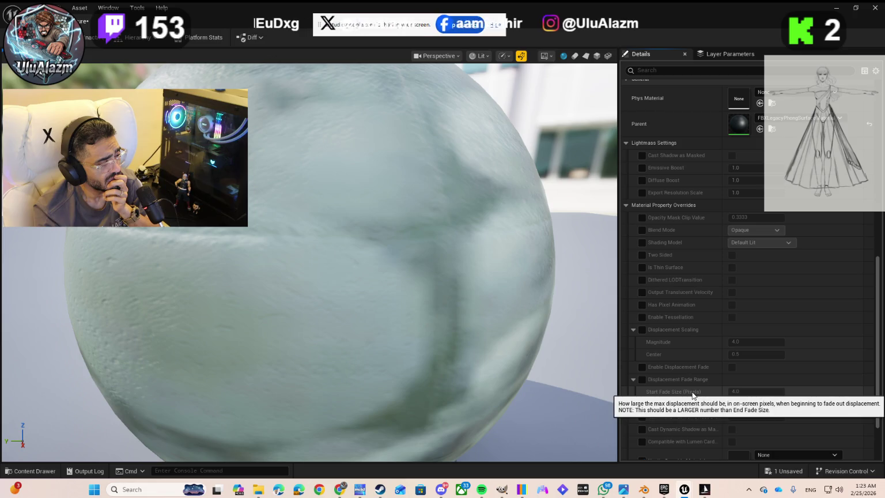
scroll(692, 392, down, 2)
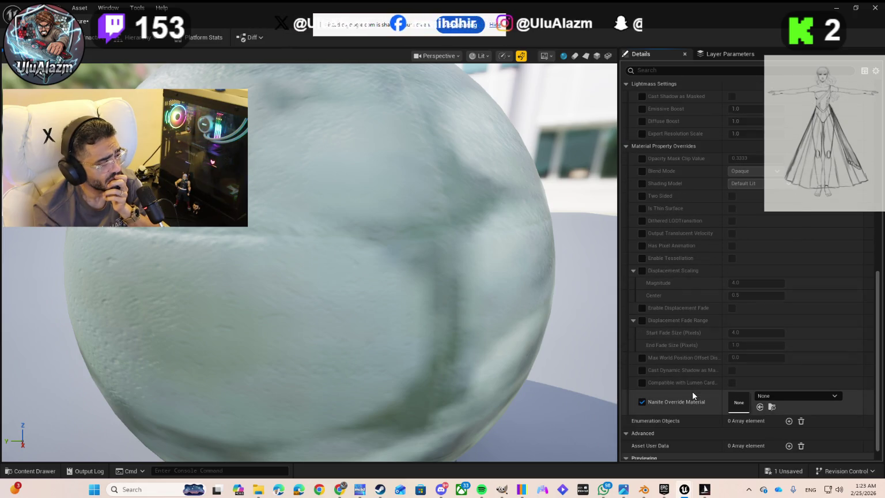
scroll(692, 391, down, 2)
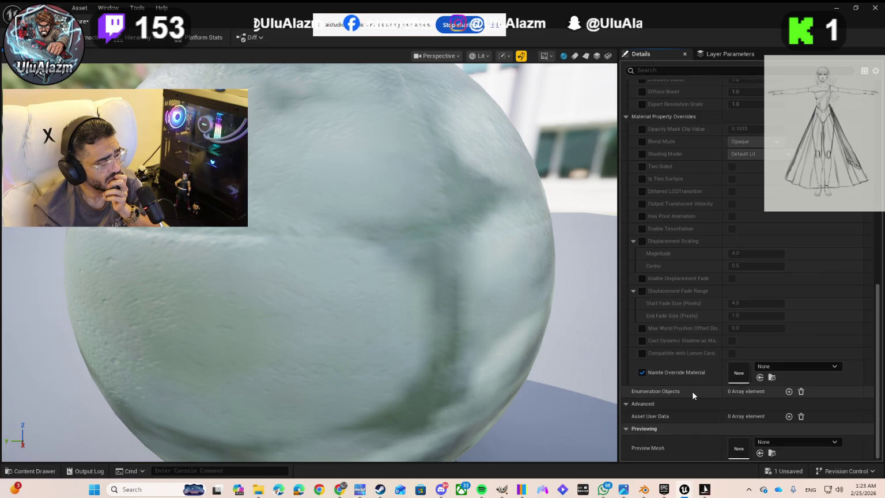
scroll(707, 366, up, 10)
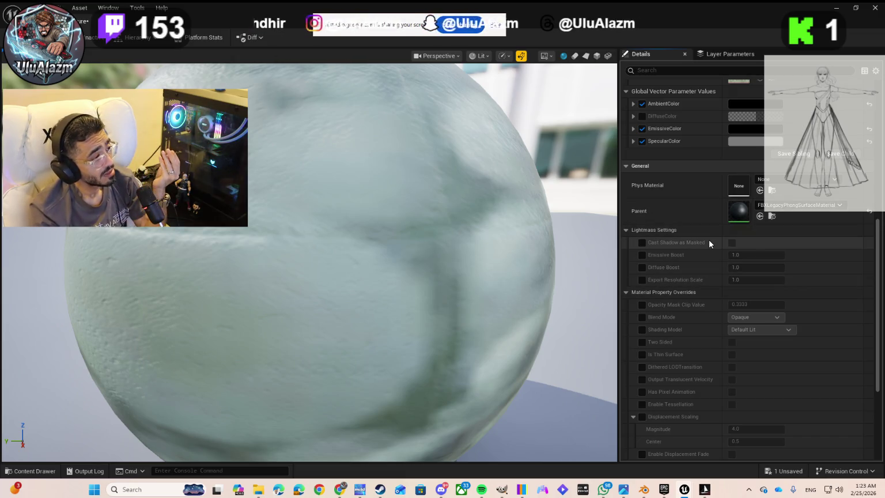
scroll(711, 241, up, 4)
scroll(709, 240, up, 9)
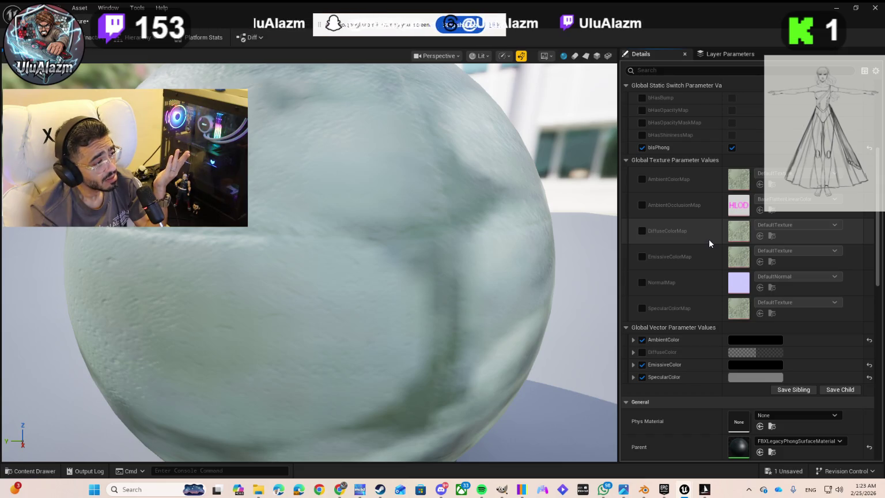
scroll(708, 239, up, 6)
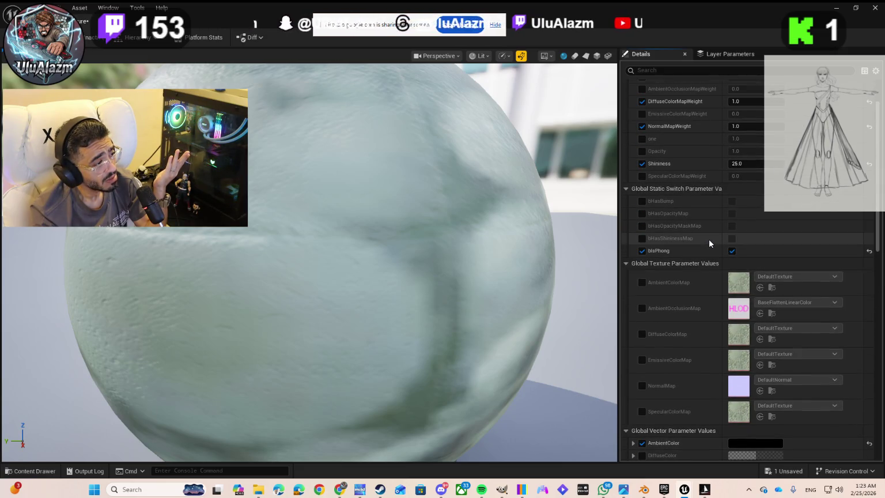
scroll(709, 241, up, 3)
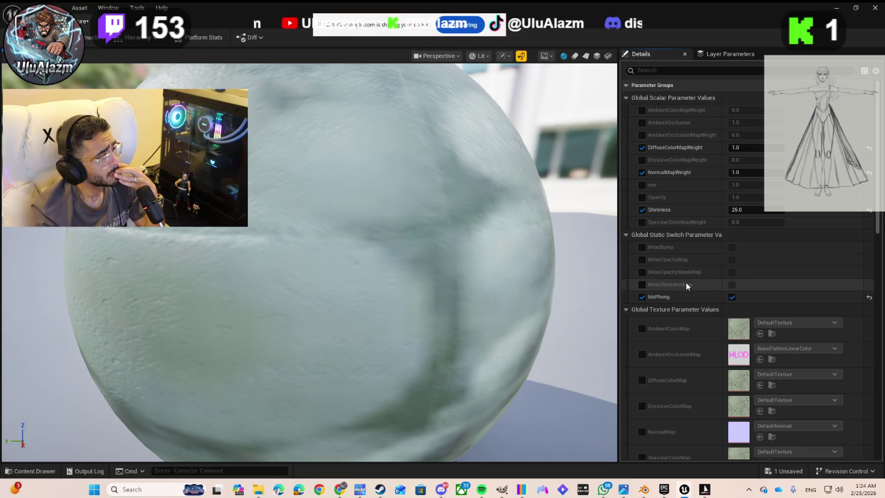
scroll(681, 296, down, 3)
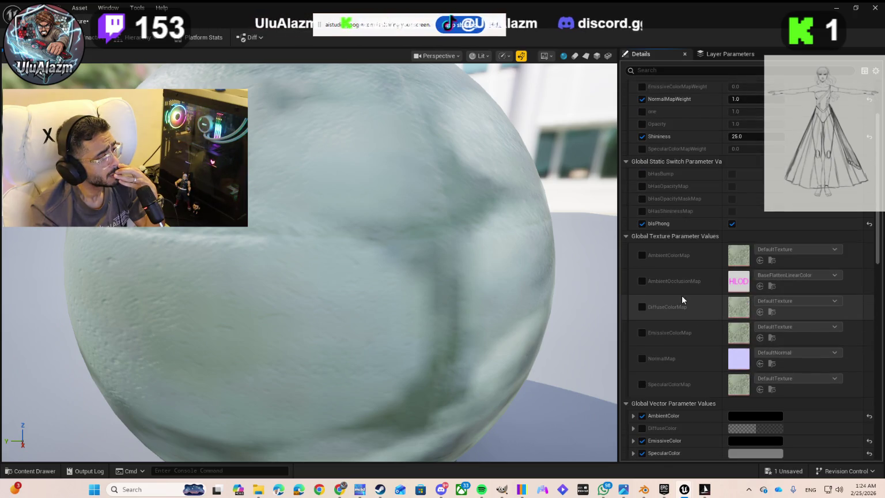
scroll(681, 296, down, 2)
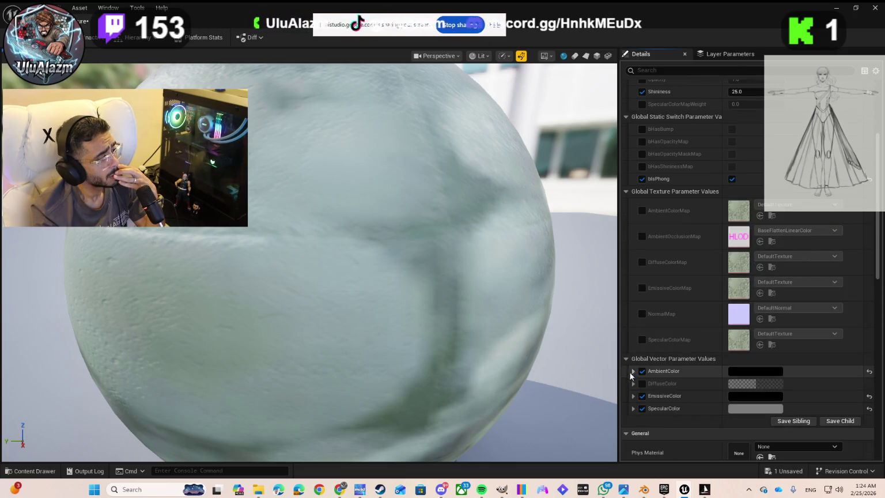
scroll(642, 388, down, 1)
scroll(641, 389, down, 5)
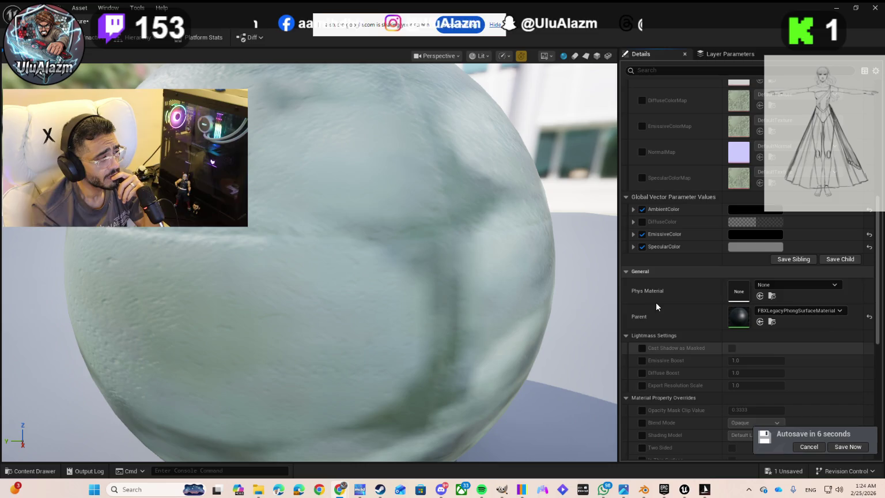
scroll(659, 302, up, 3)
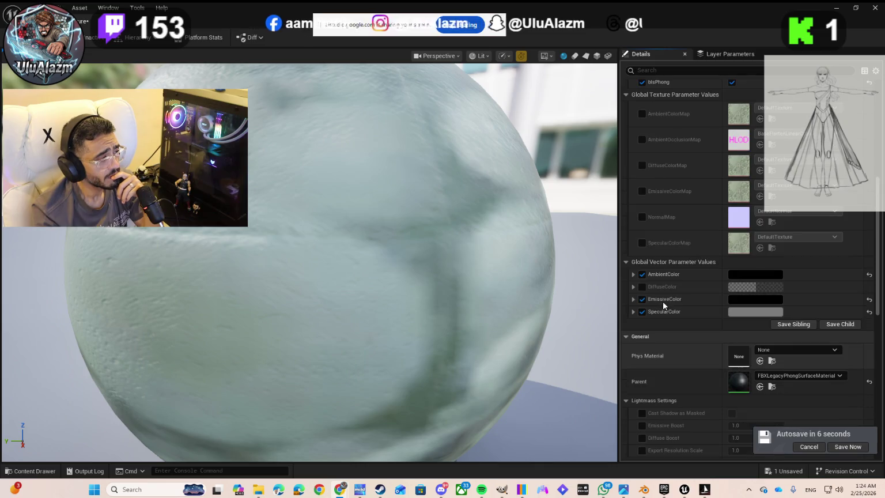
Step: Enable the NormalMap parameter override and glance at its texture list
click(641, 217)
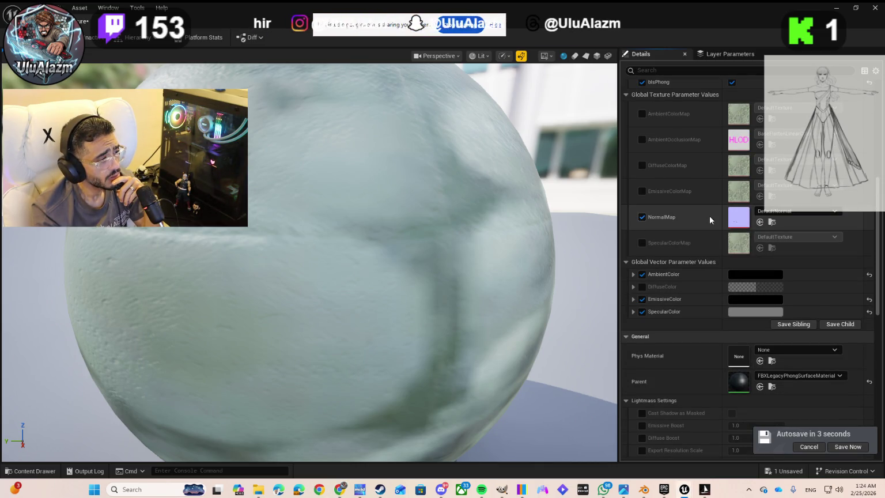
click(780, 211)
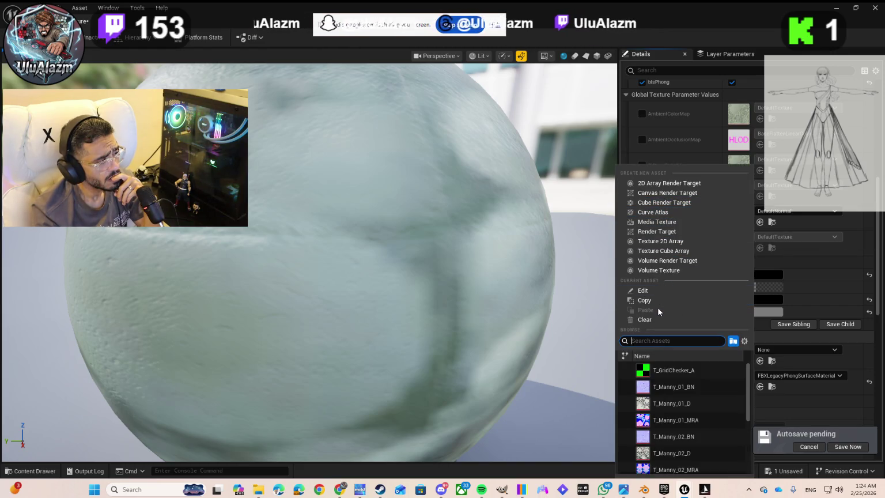
click(800, 225)
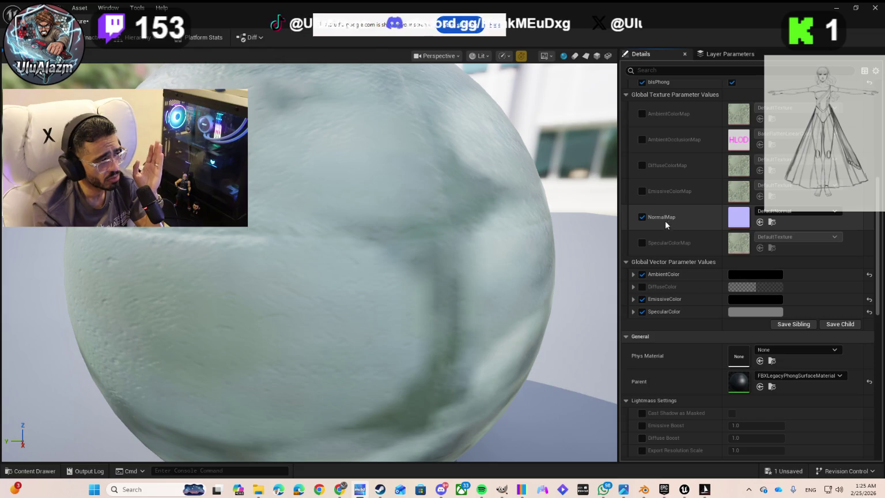
Step: Browse the NormalMap texture list, copy its current reference, and bring up the Save Content prompt
click(776, 212)
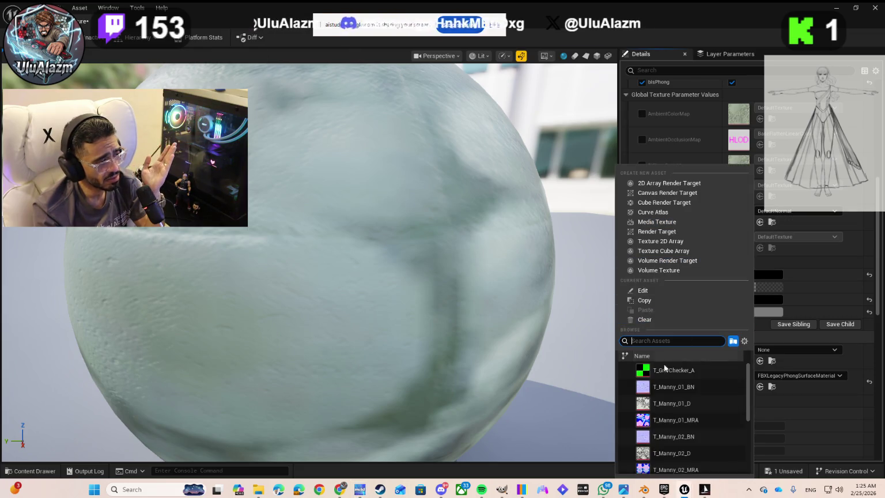
scroll(663, 441, down, 6)
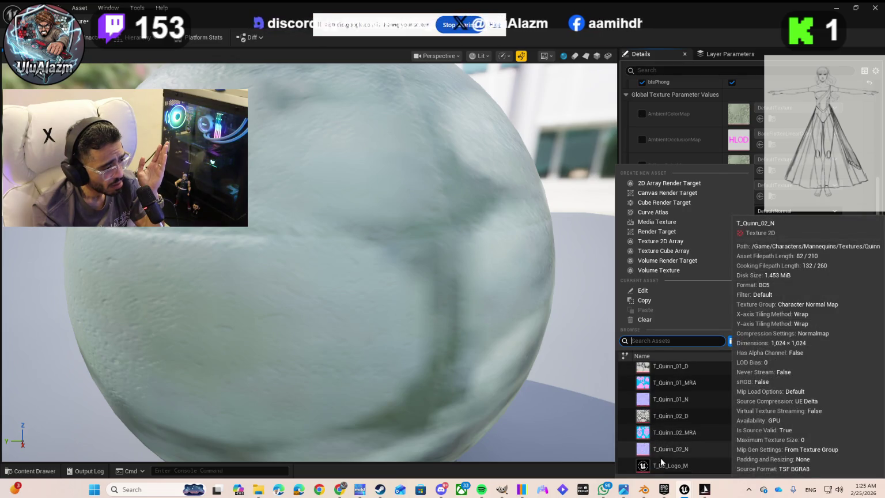
scroll(660, 456, up, 6)
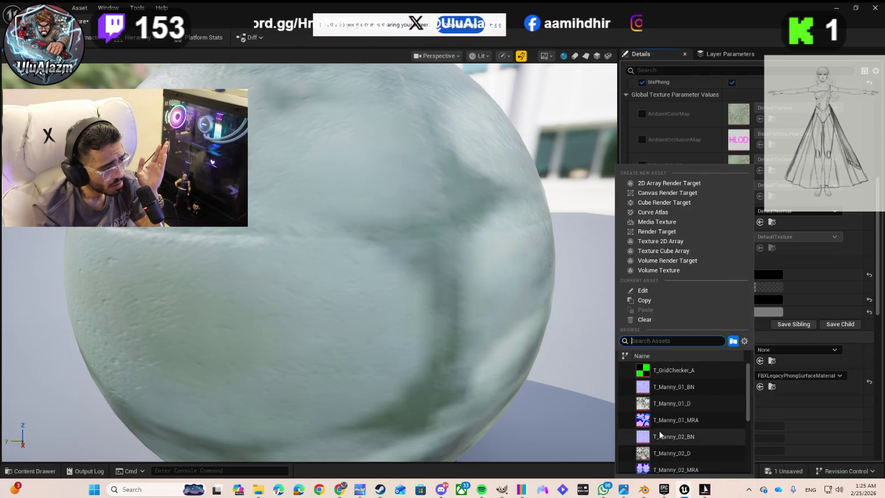
mouse_move(670, 390)
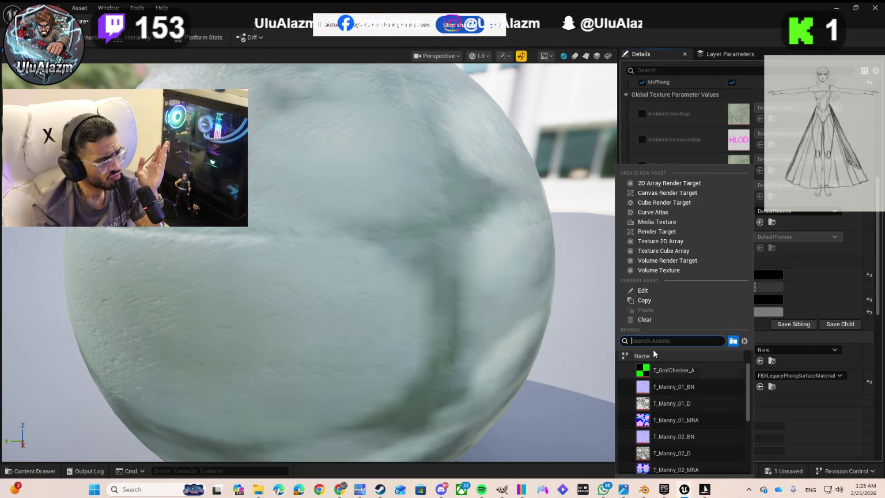
click(646, 300)
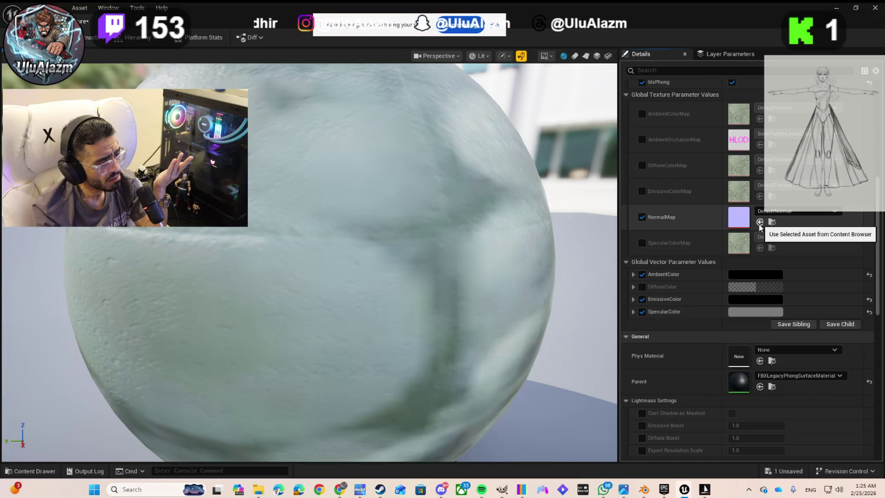
click(783, 472)
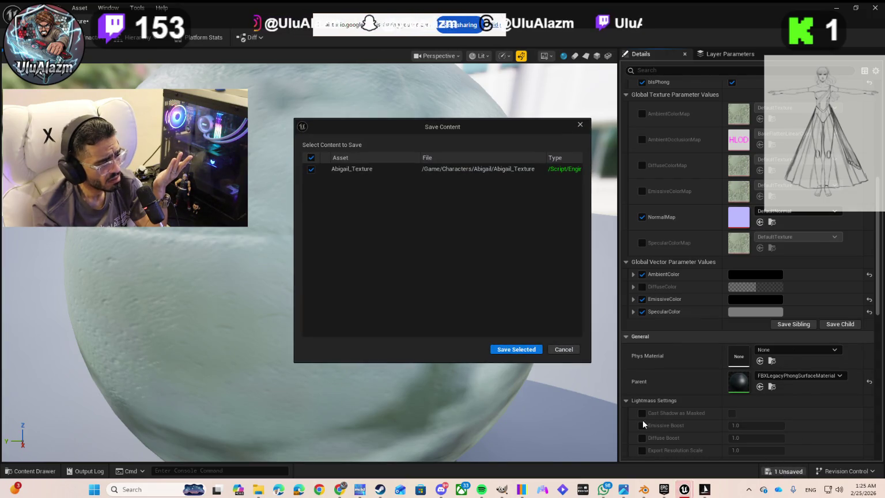
Step: Save Abigail_Texture, minimize the material editor, then restore its window from the taskbar
click(525, 347)
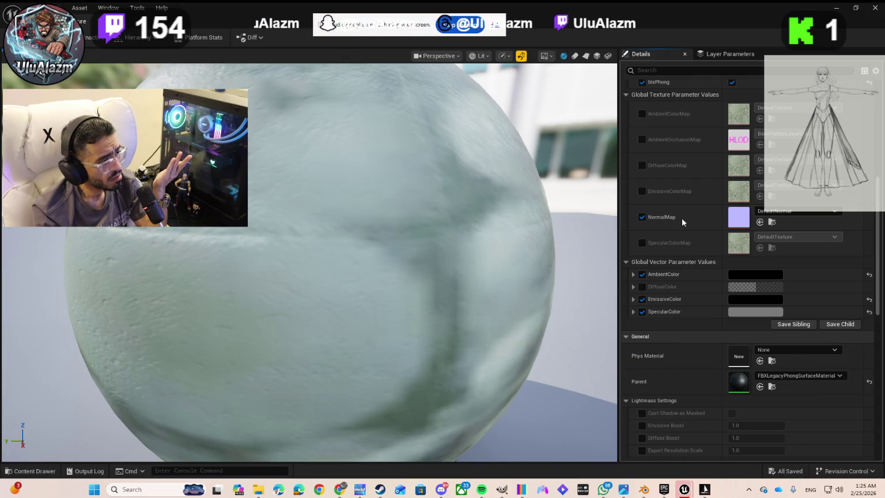
click(837, 11)
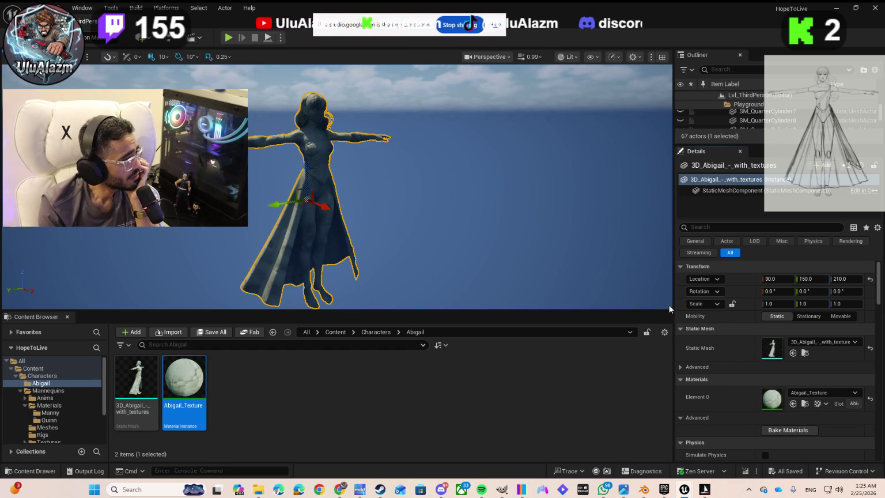
mouse_move(684, 490)
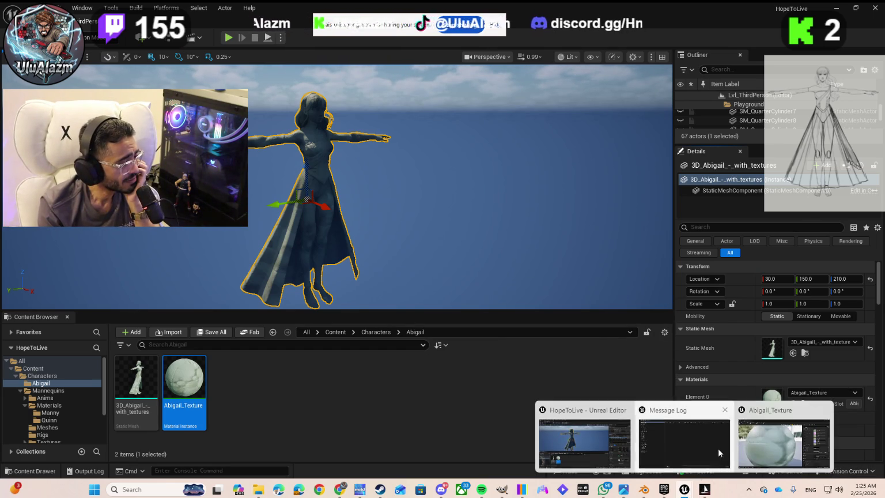
click(761, 443)
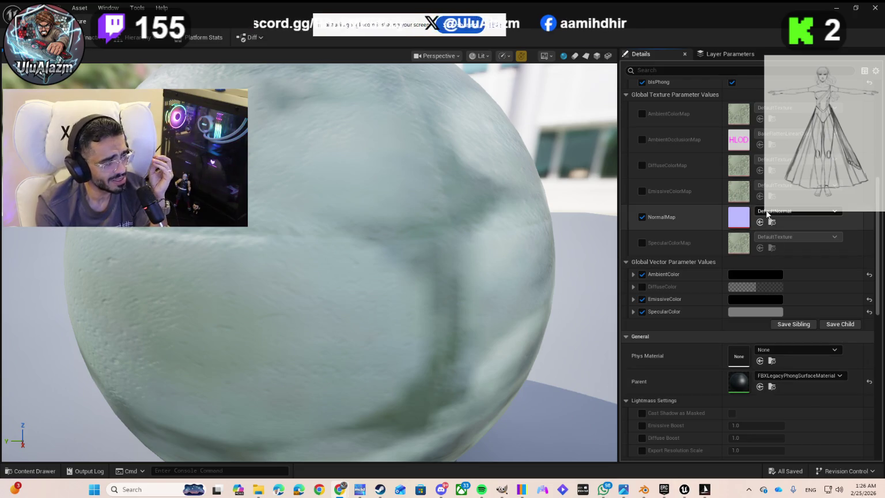
click(798, 212)
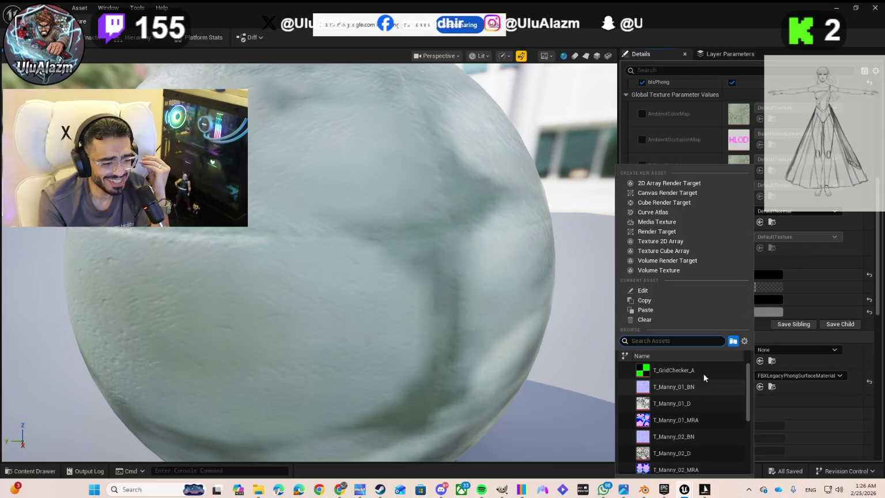
click(855, 262)
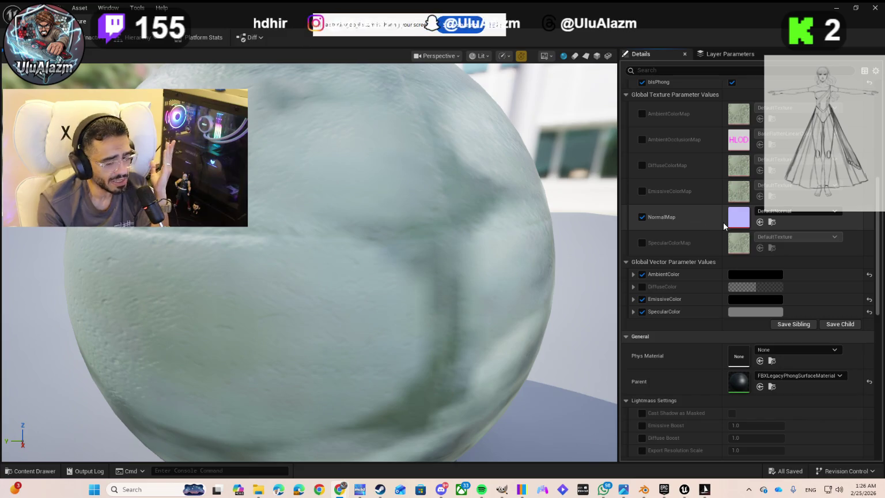
click(641, 275)
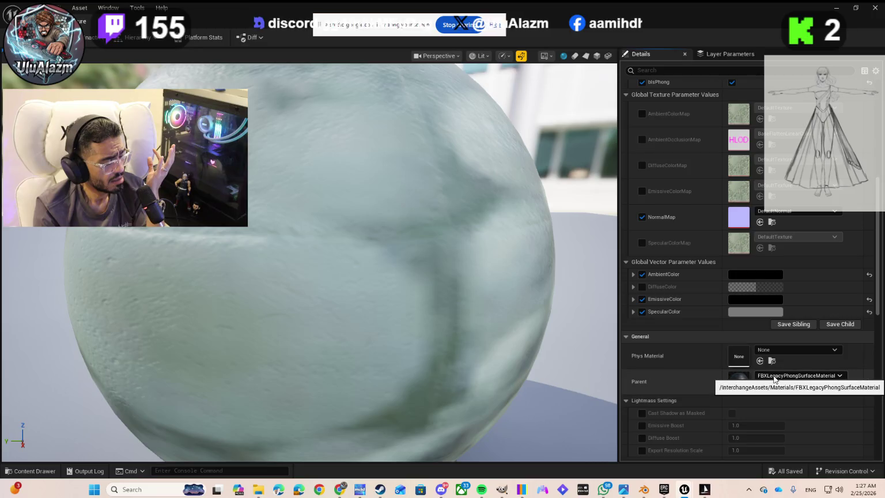
click(797, 375)
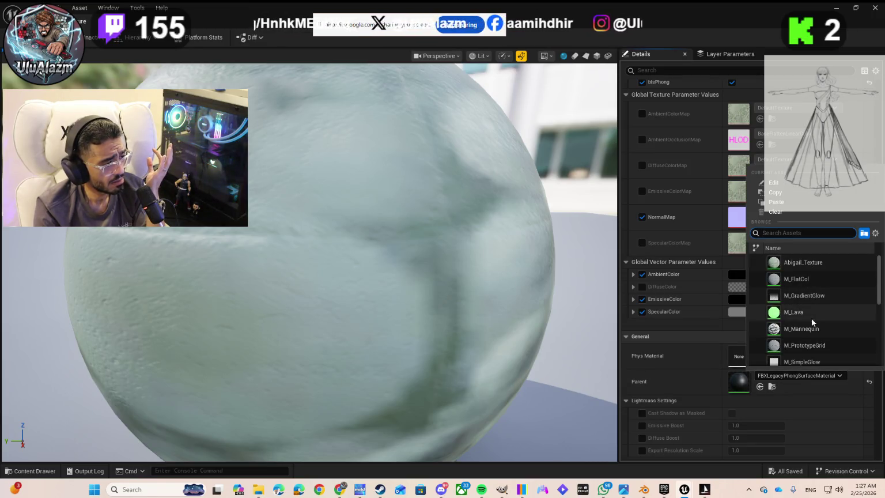
scroll(811, 317, down, 5)
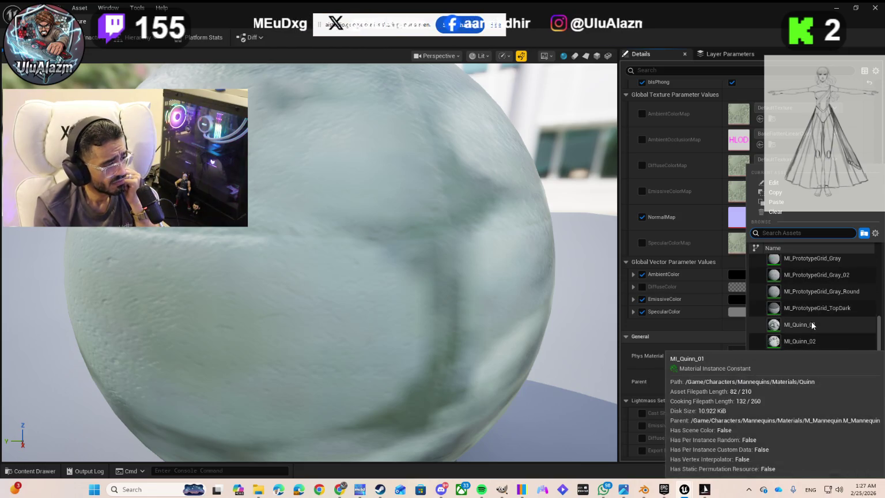
scroll(812, 322, up, 5)
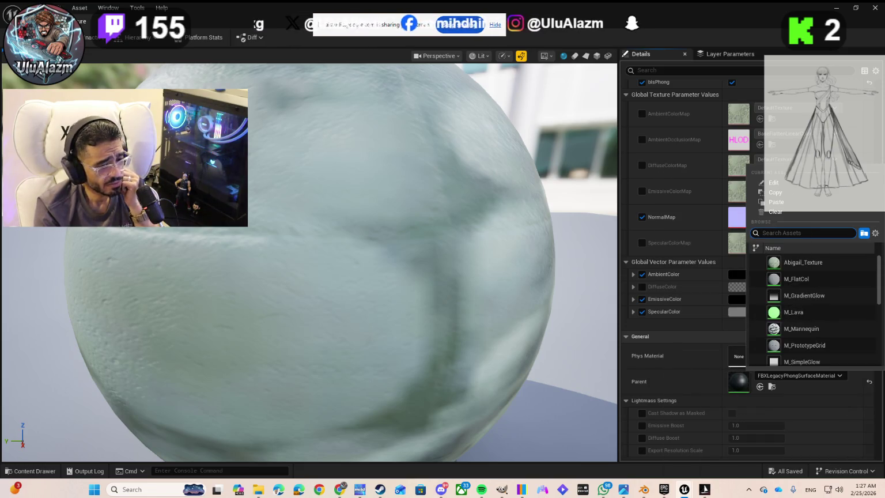
key(Escape)
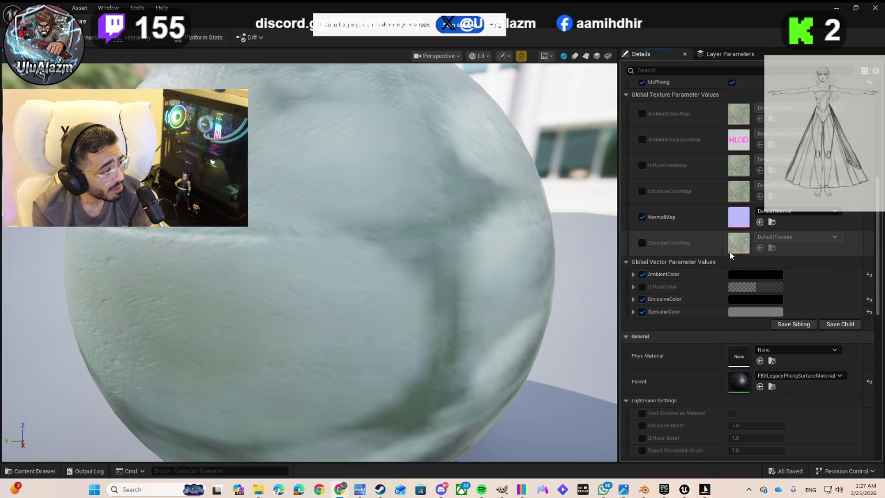
click(778, 212)
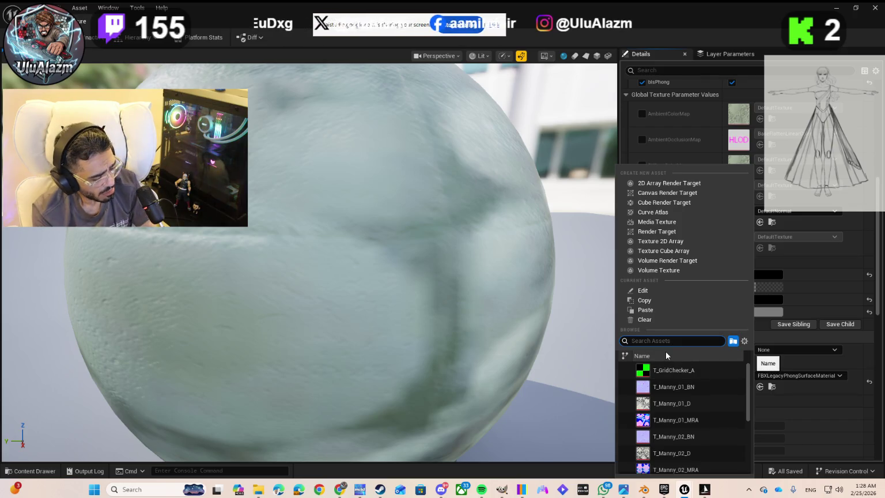
text(t)
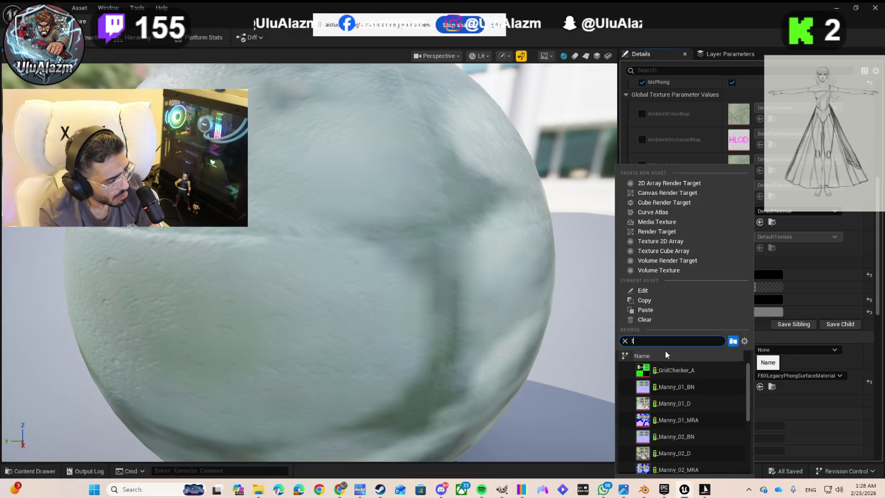
text(_ab)
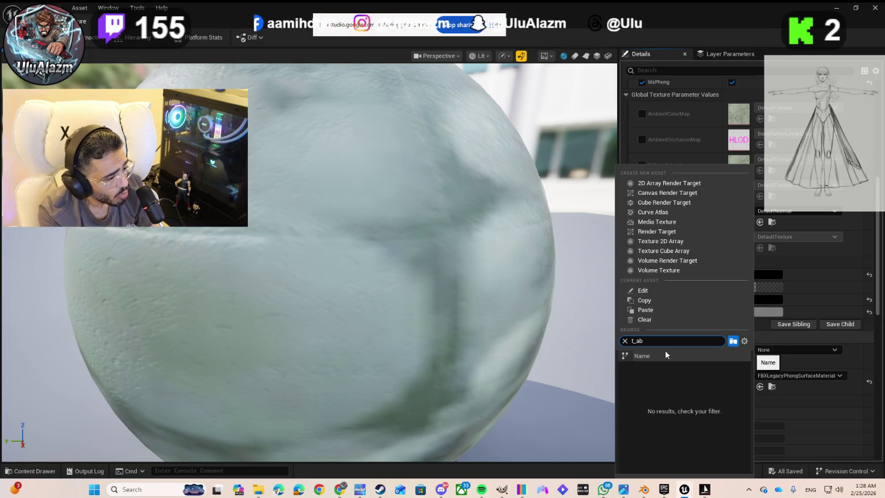
key(BackSpace)
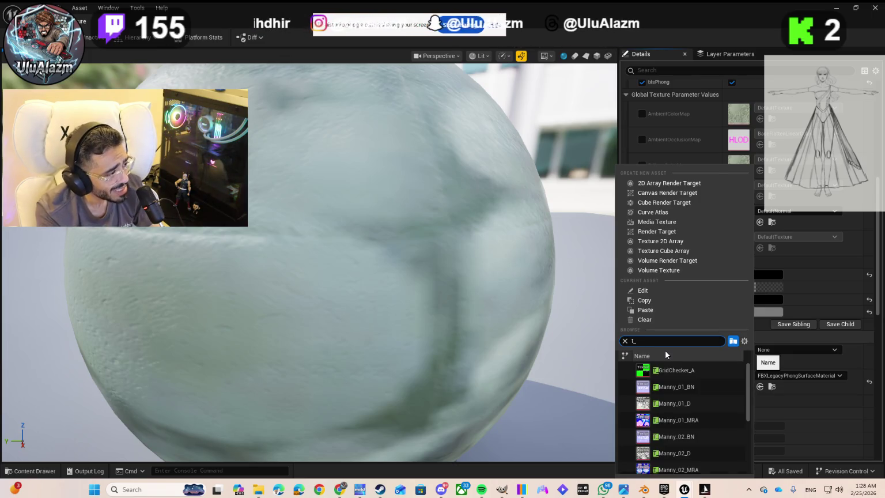
key(BackSpace)
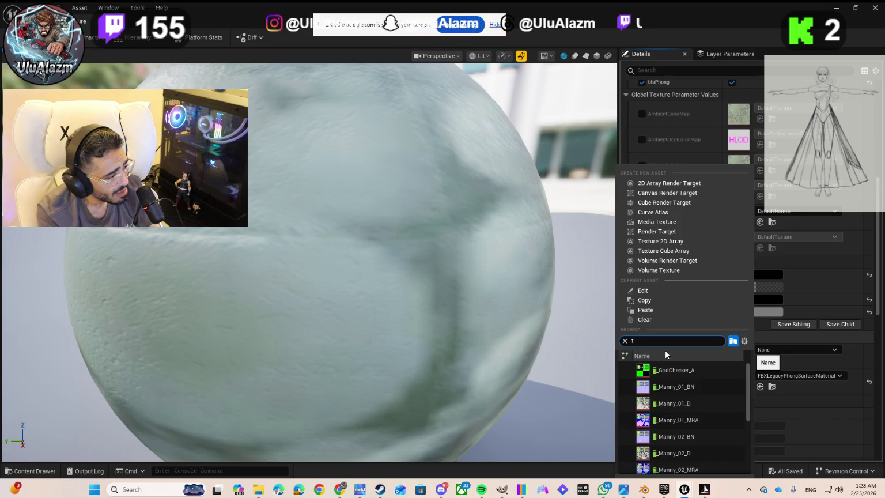
key(BackSpace)
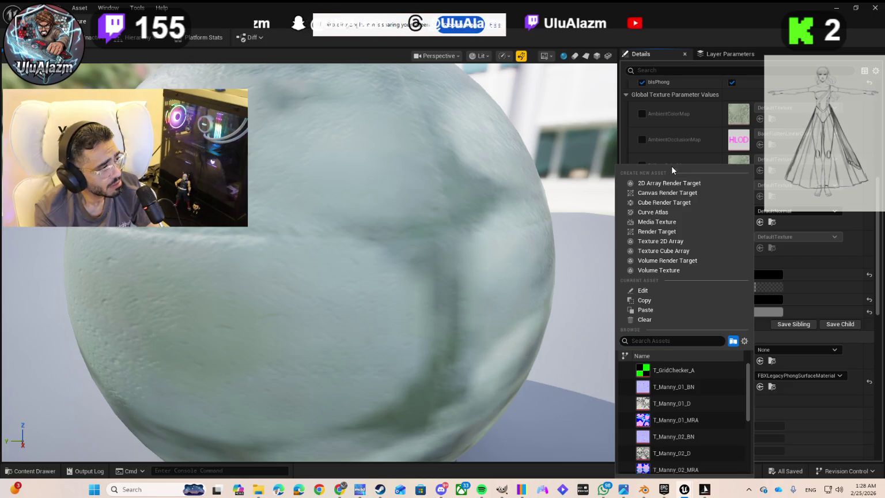
scroll(685, 413, down, 10)
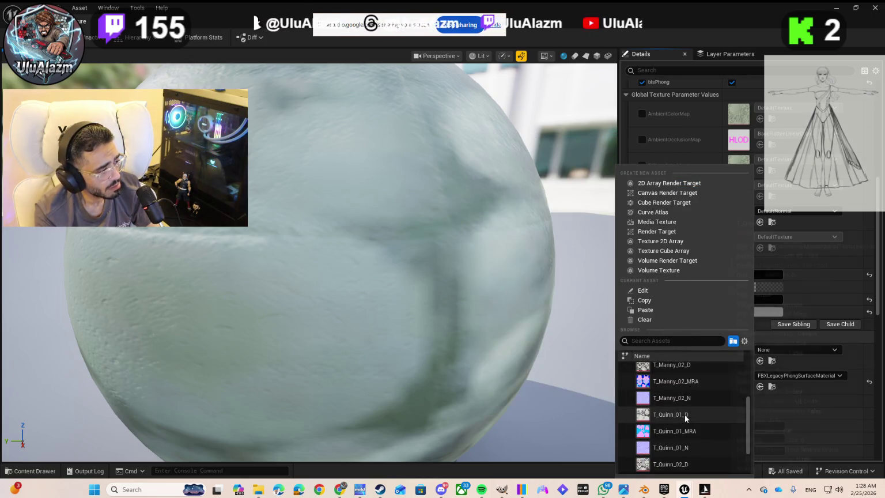
scroll(682, 415, up, 10)
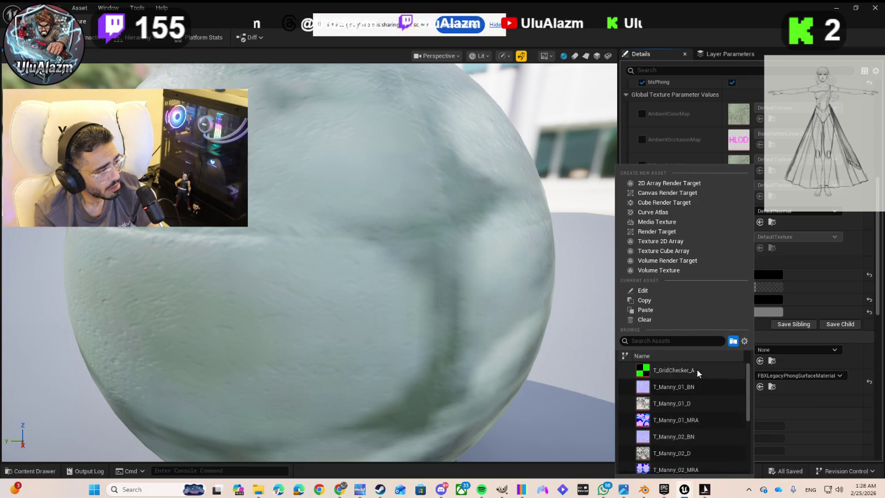
key(Escape)
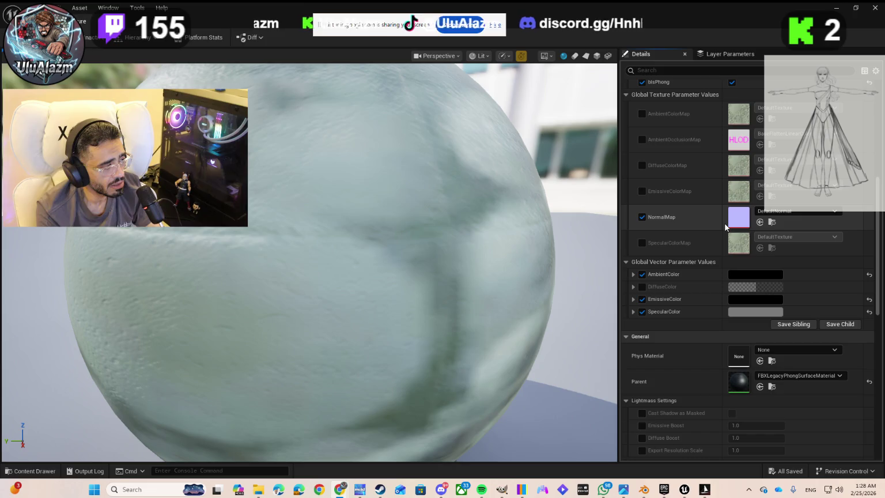
Step: Assign T_GridChecker_A as the NormalMap texture after browsing the texture list
click(803, 209)
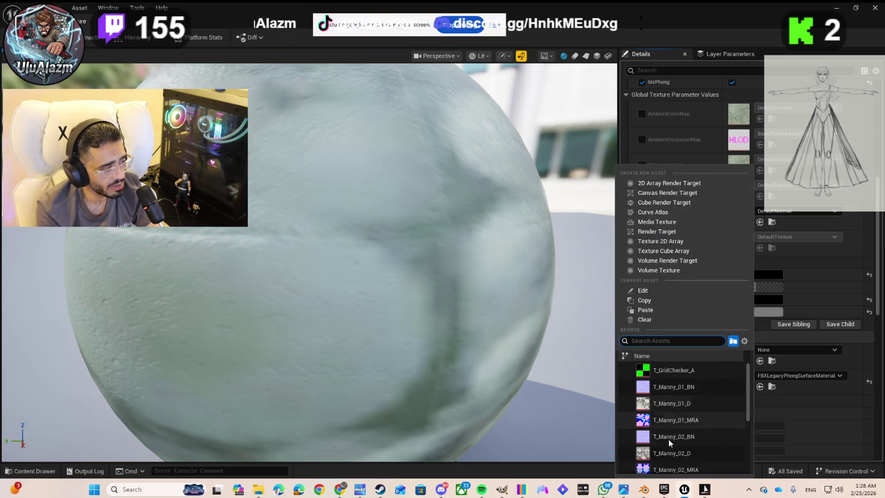
mouse_move(691, 429)
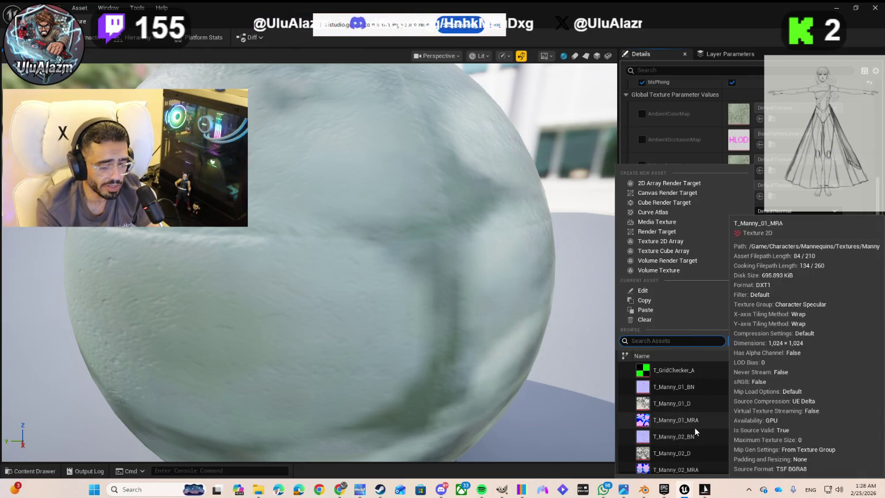
key(Escape)
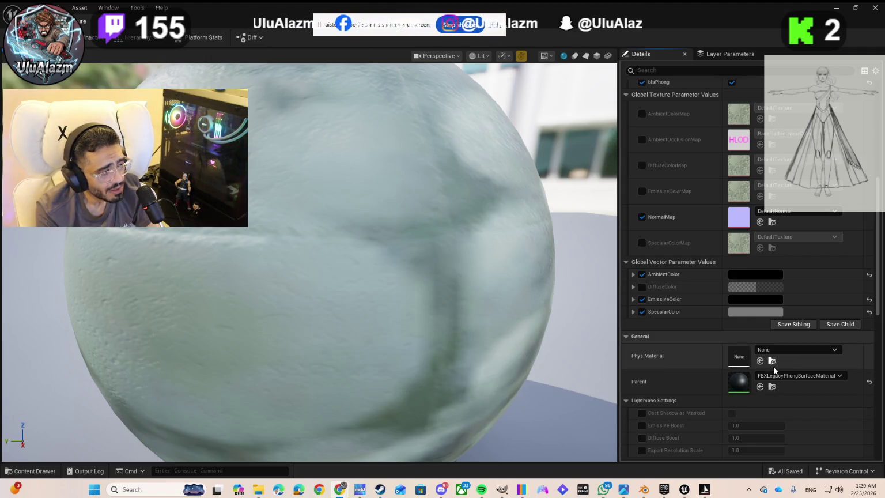
click(777, 213)
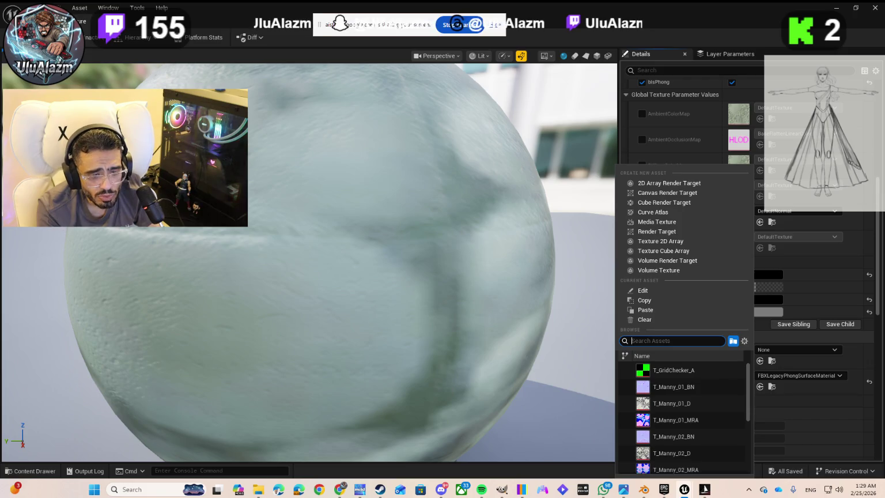
key(Escape)
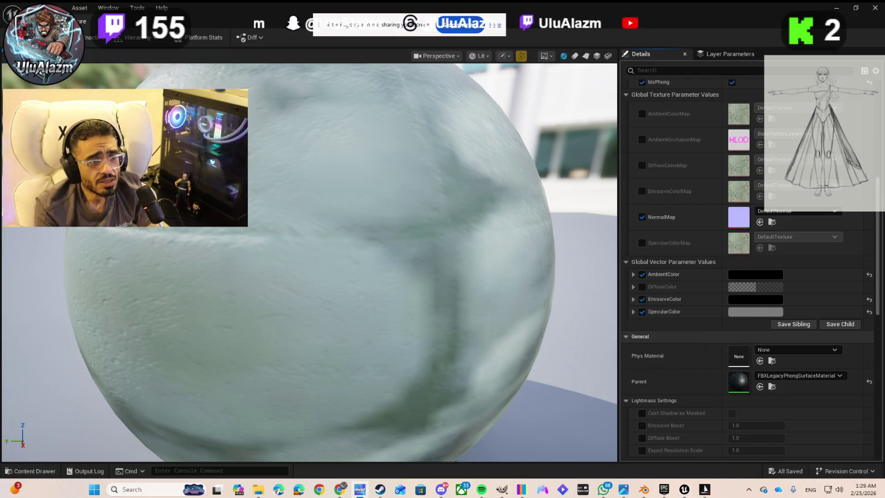
click(772, 212)
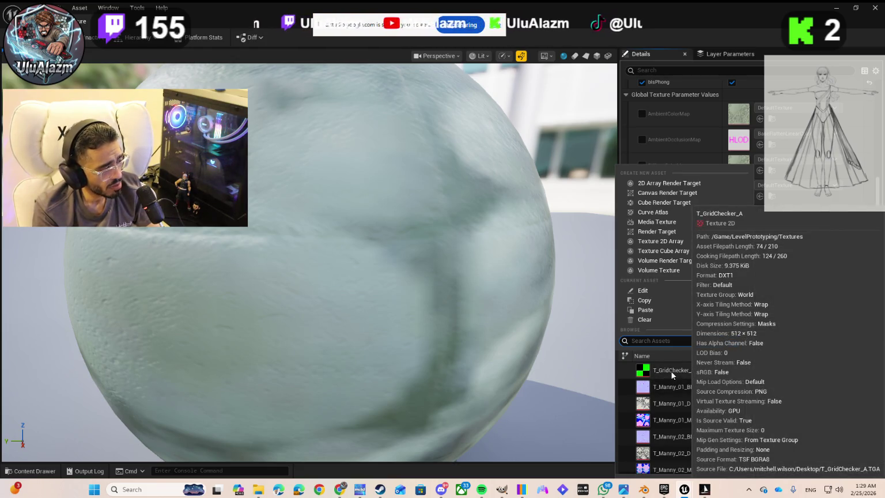
click(670, 371)
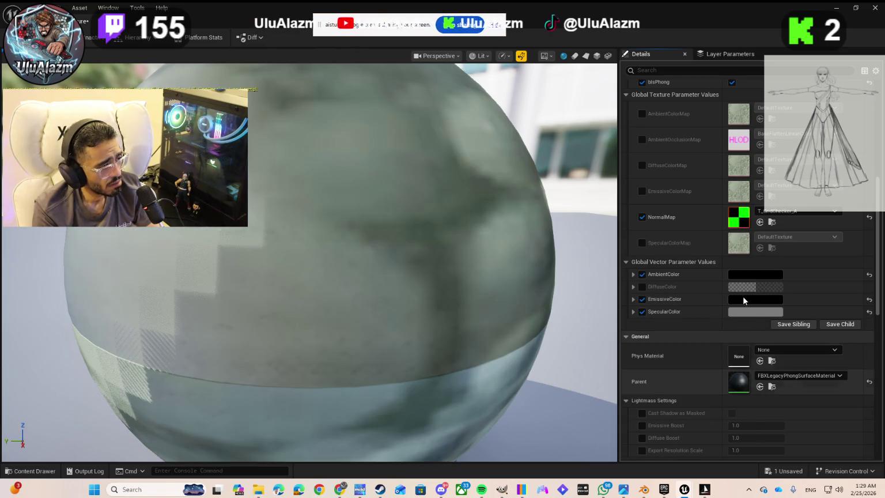
Step: Undo the change so the NormalMap returns to T_Manny_01_BN
click(789, 216)
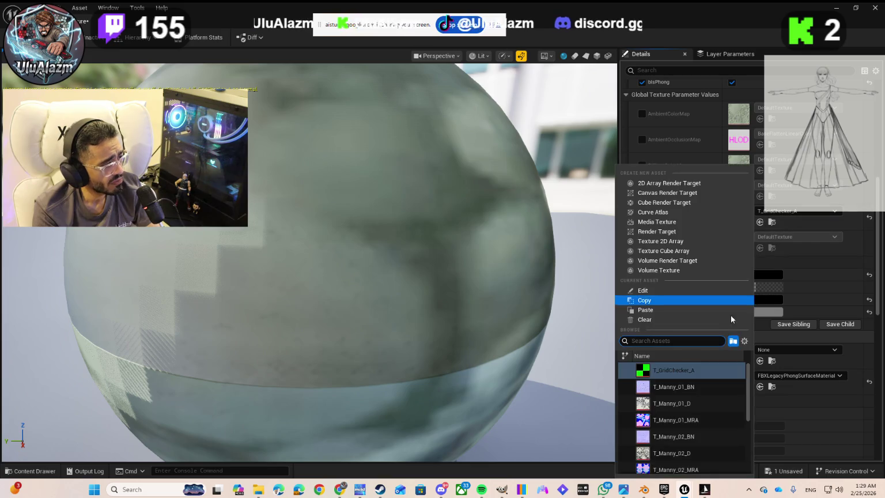
key(Escape)
key(ctrl+z)
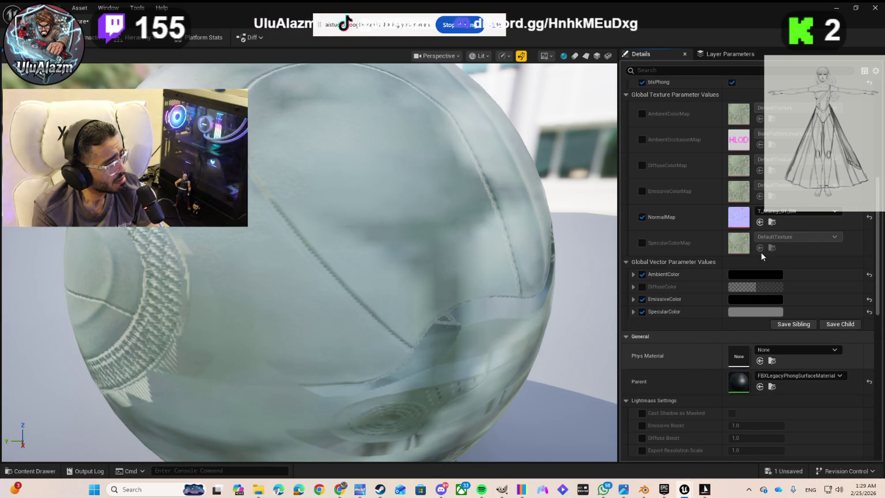
click(772, 212)
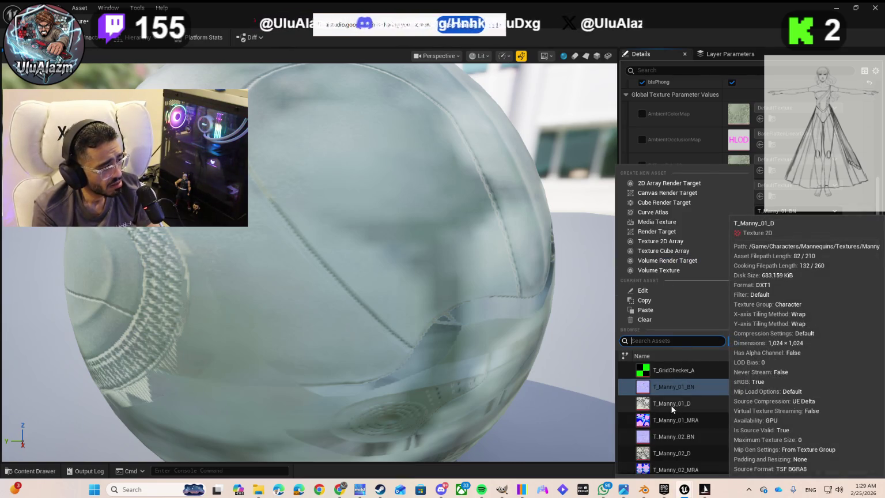
key(Escape)
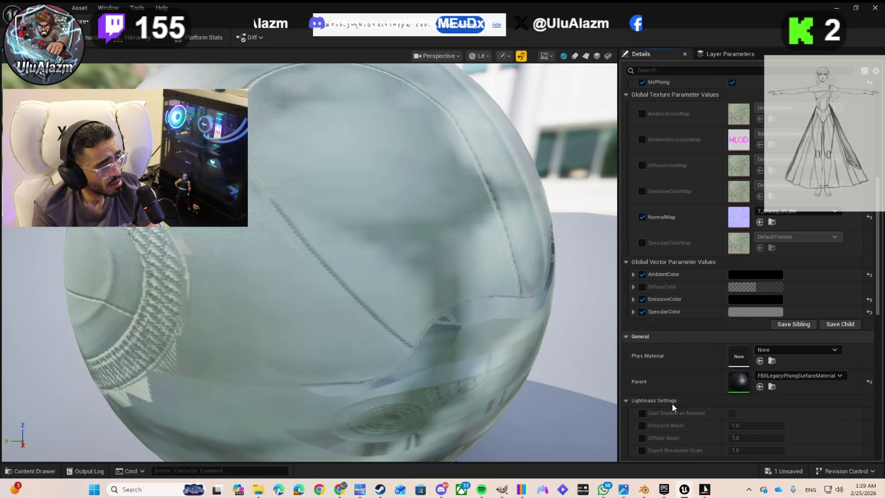
Step: Try T_Manny_01_MRA as the NormalMap, then settle on T_Manny_02_D
click(778, 212)
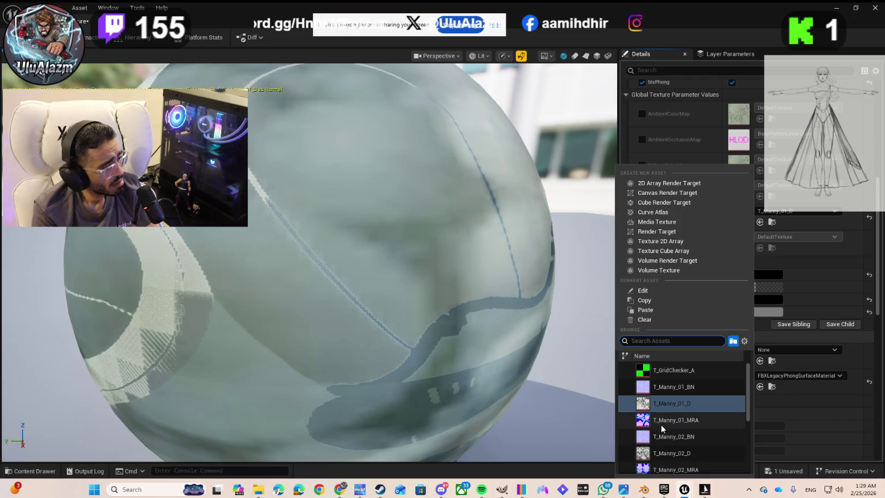
click(661, 420)
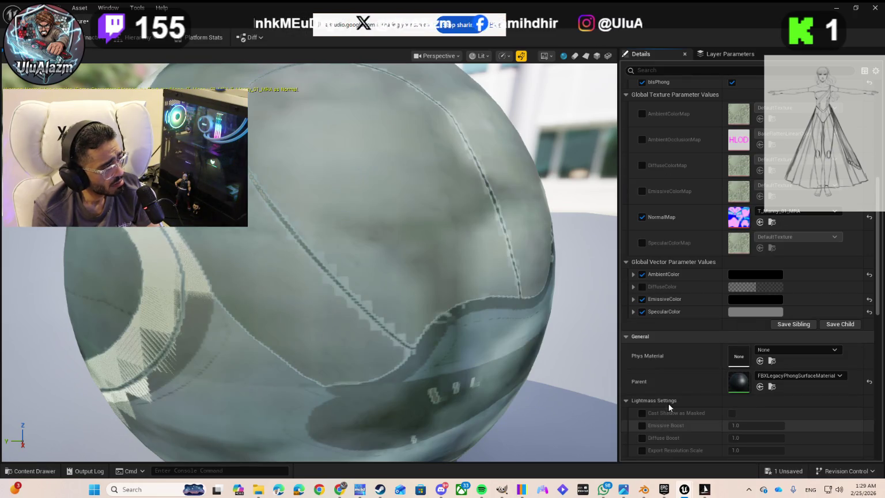
click(775, 222)
scroll(675, 425, down, 1)
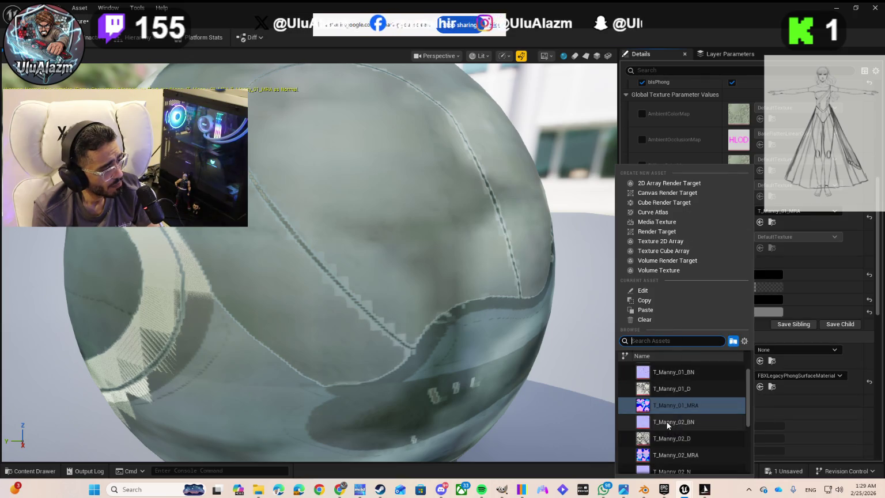
click(667, 421)
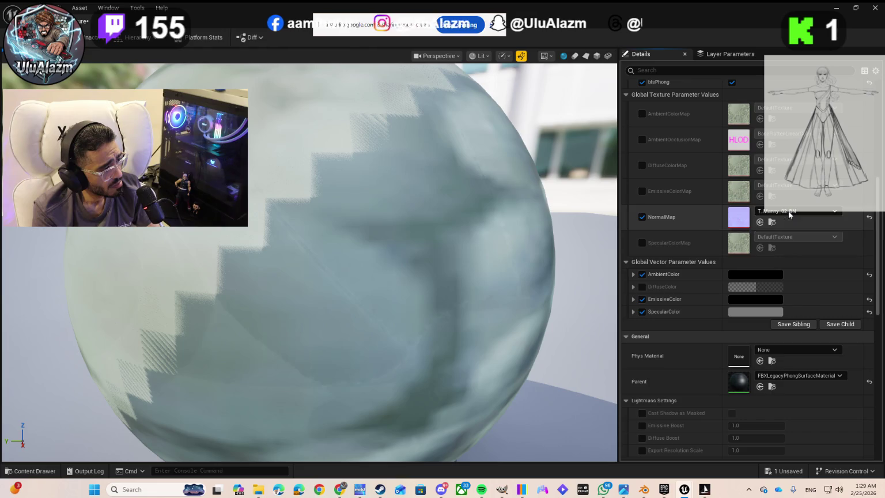
click(789, 212)
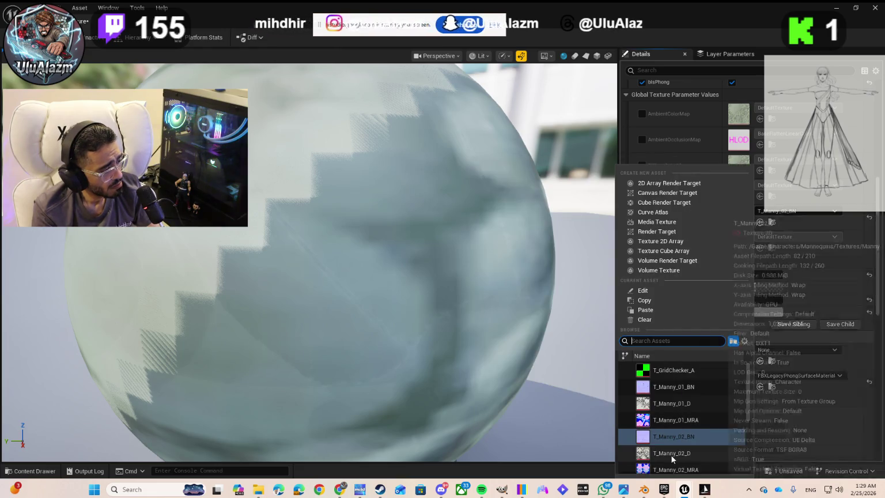
click(671, 454)
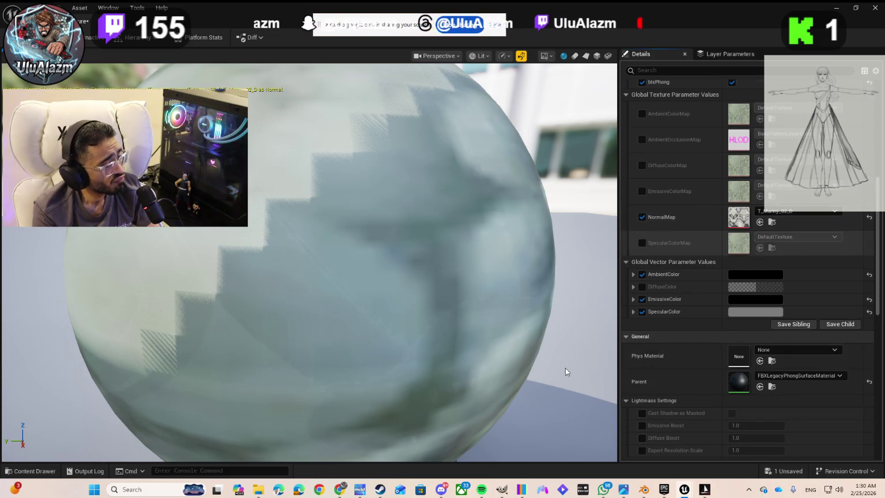
Step: Float the material editor over the level, then switch NormalMap via T_Manny_02_MRA to T_Manny_02_N
click(856, 7)
mouse_move(465, 136)
mouse_down()
mouse_move(734, 153)
mouse_move(769, 97)
mouse_move(746, 97)
mouse_move(679, 151)
mouse_move(611, 164)
mouse_up()
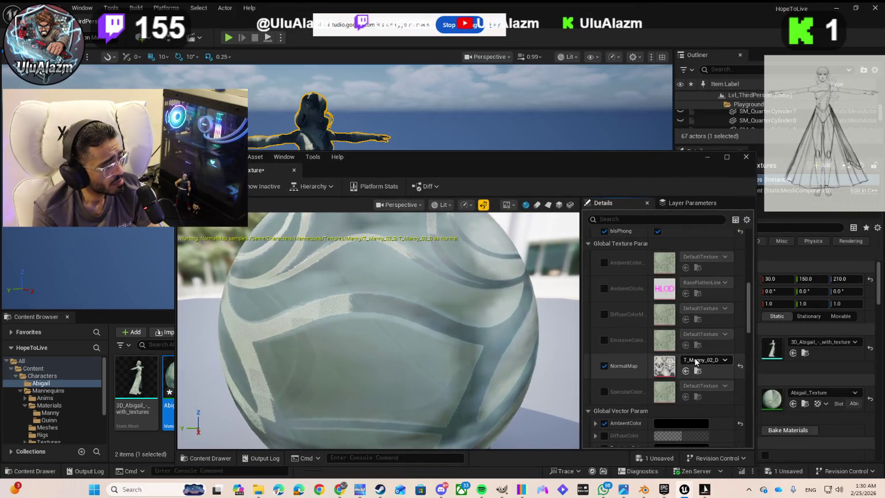
click(698, 359)
click(711, 344)
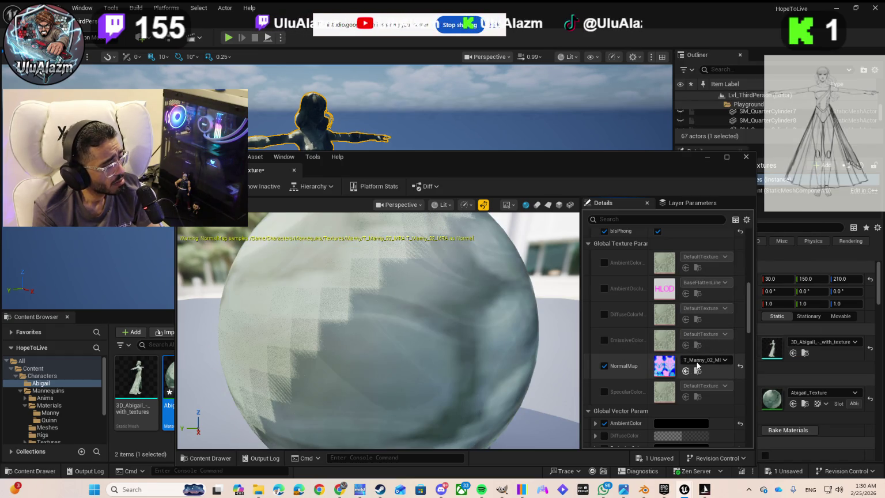
click(698, 360)
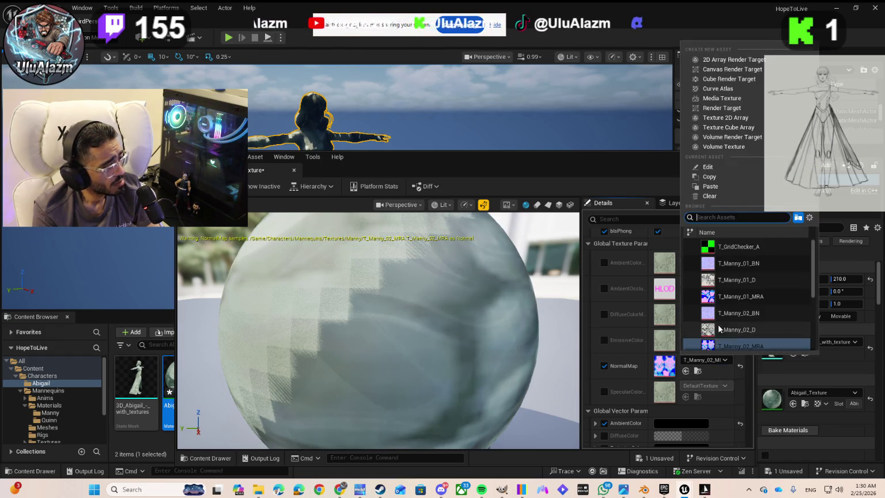
scroll(745, 307, down, 2)
click(735, 306)
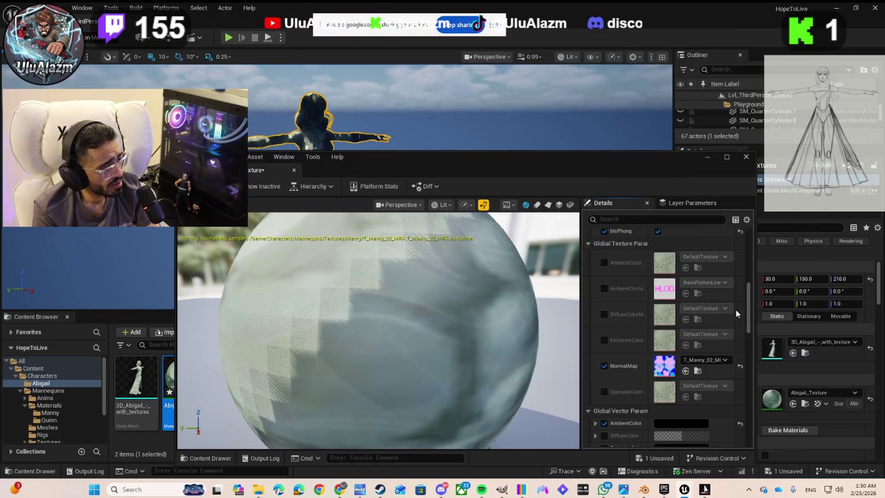
key(ctrl+z)
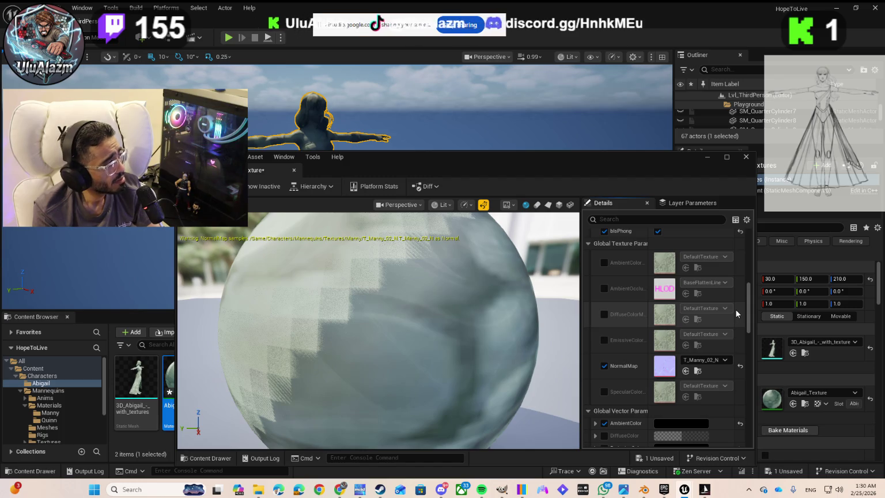
Step: Try T_Quinn_01_D and then T_Quinn_01_N as the NormalMap texture
click(693, 361)
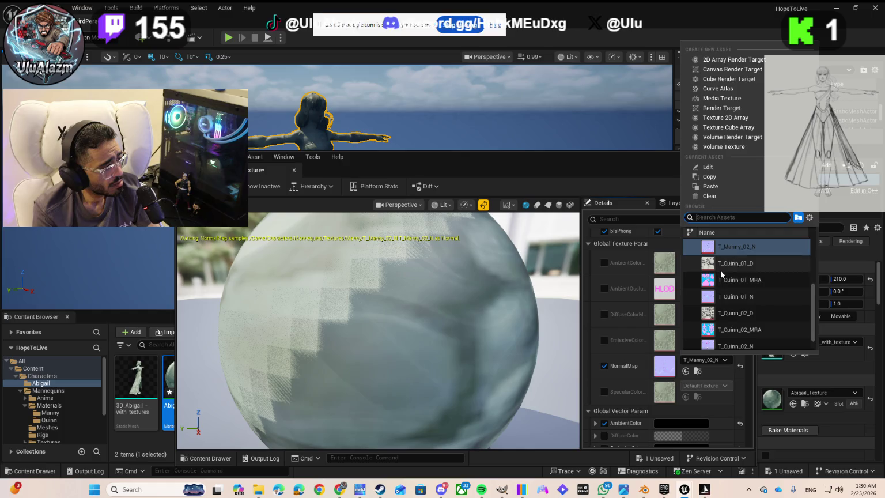
click(720, 268)
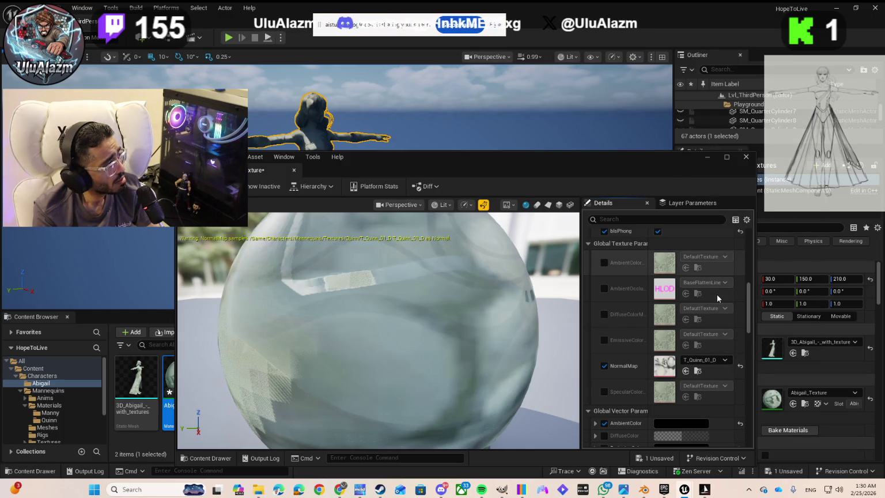
click(699, 360)
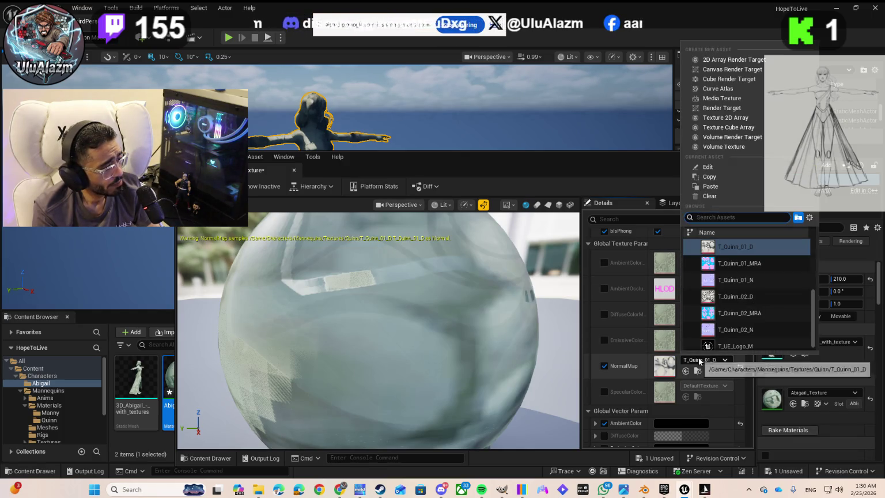
click(726, 267)
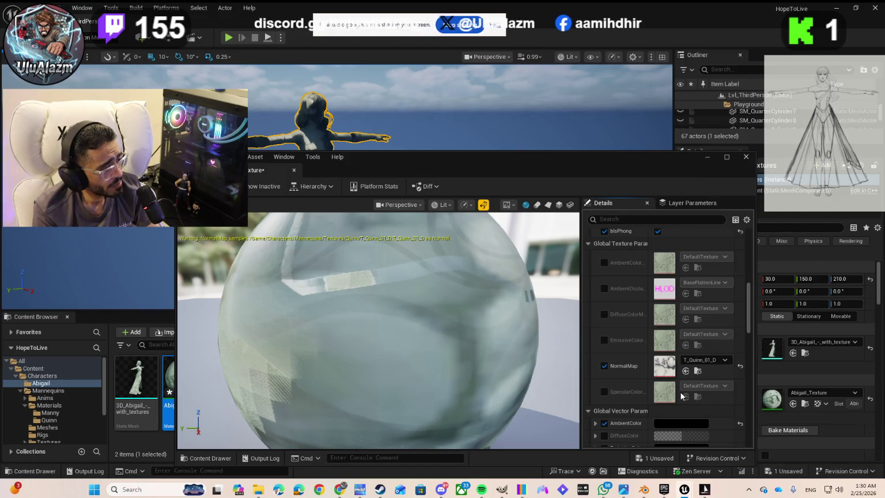
click(706, 364)
click(730, 280)
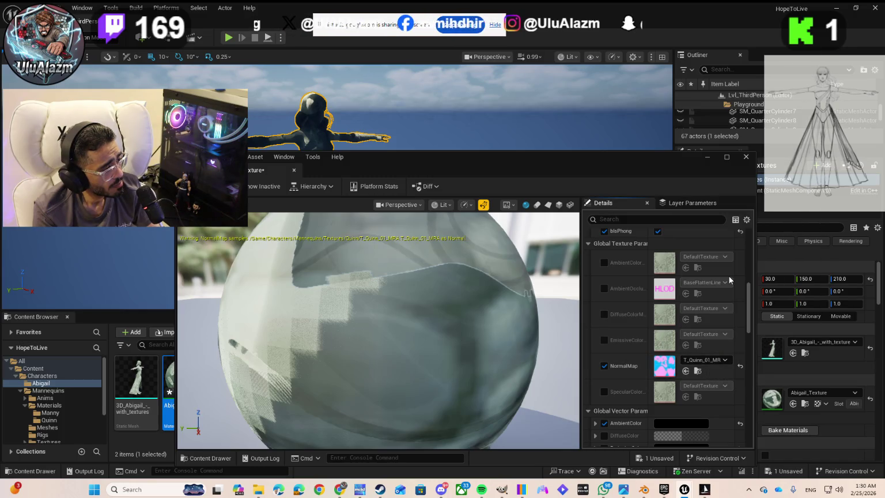
Step: Cycle the NormalMap through T_Quinn_02_D, T_Quinn_02_MRA and T_Quinn_02_N, ending on T_UE_Logo_M
click(698, 361)
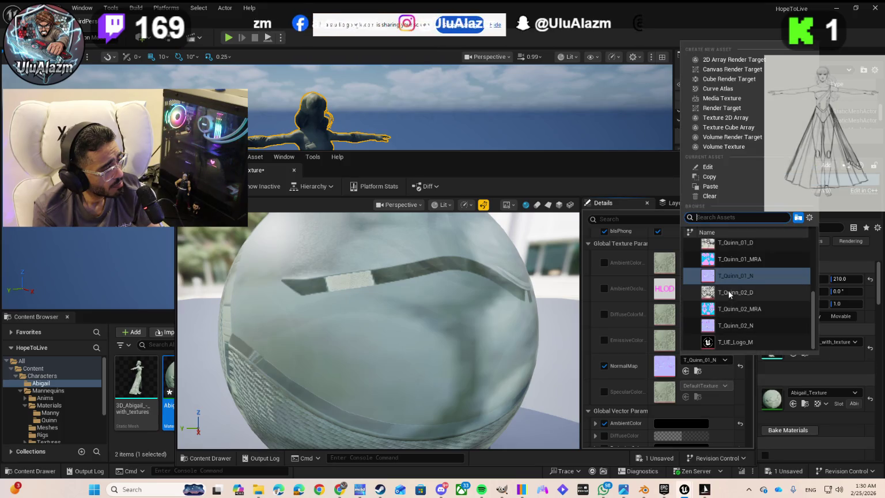
click(728, 292)
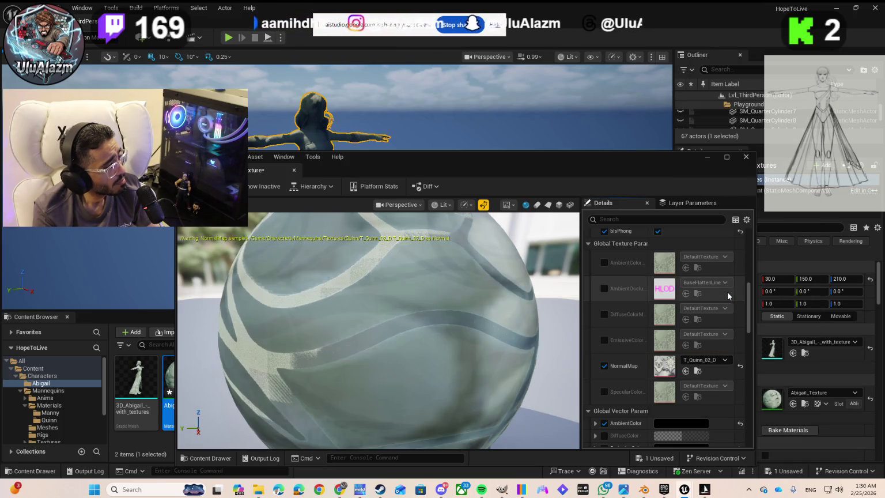
click(695, 361)
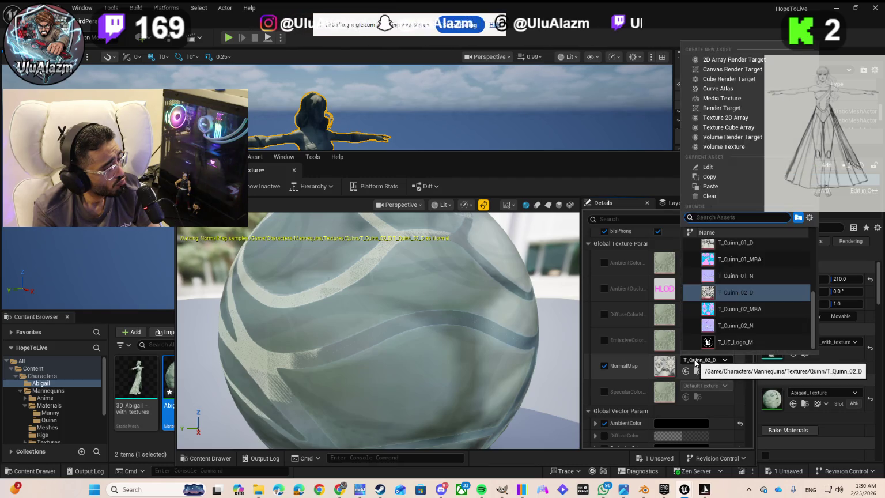
click(719, 310)
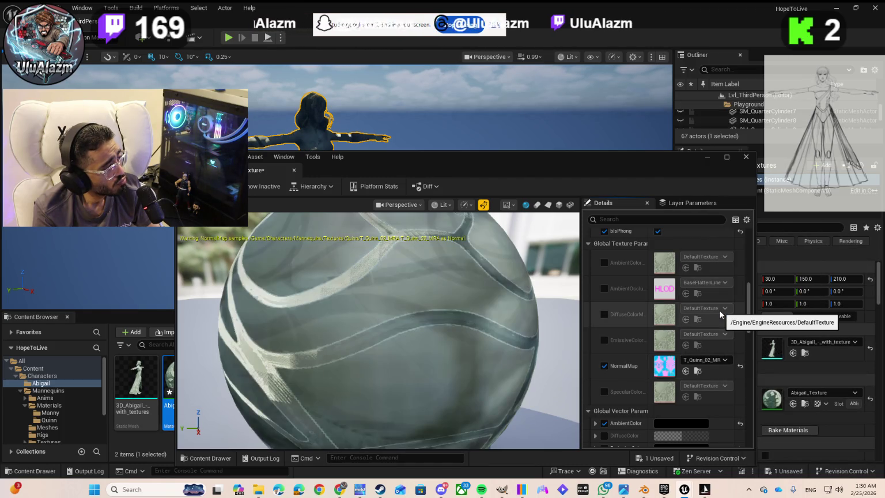
click(708, 361)
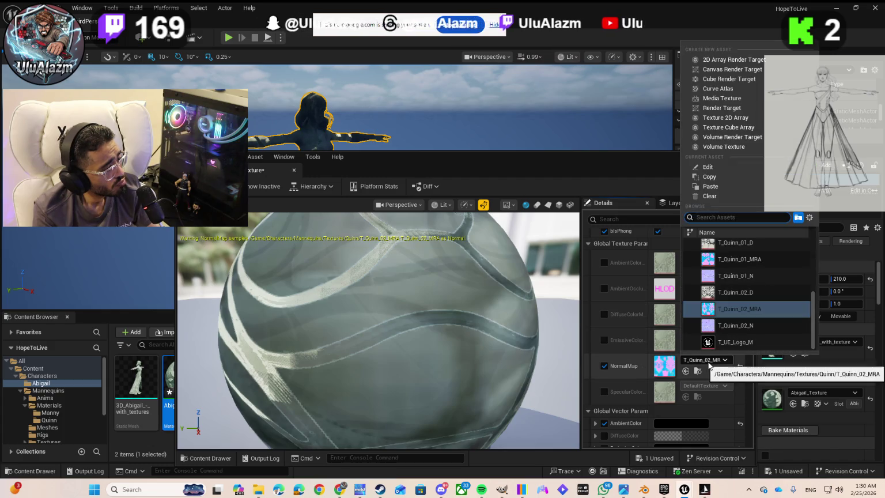
click(720, 326)
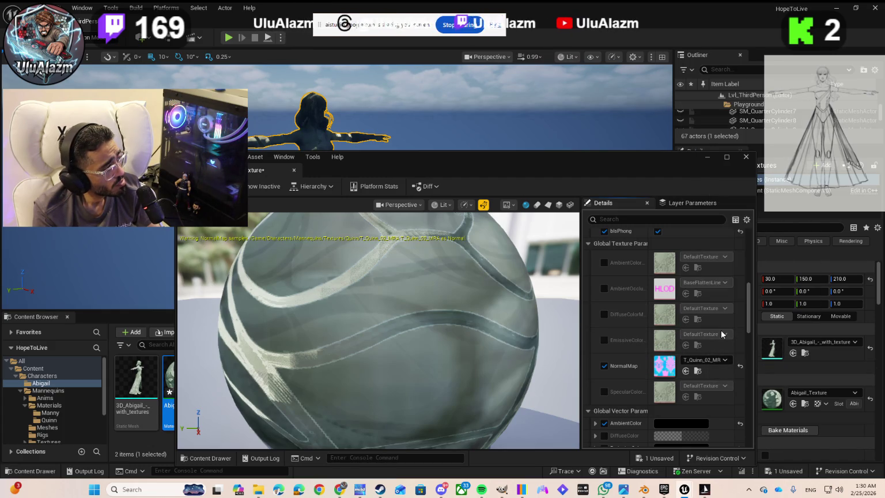
click(702, 361)
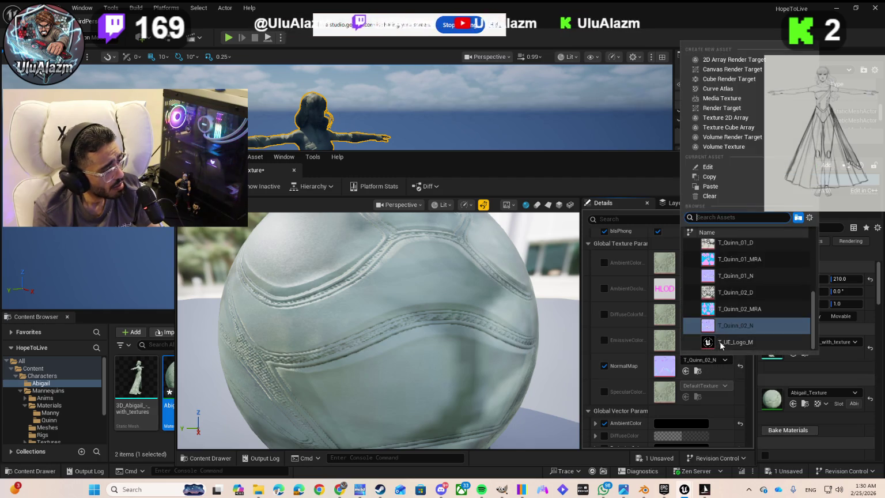
click(720, 340)
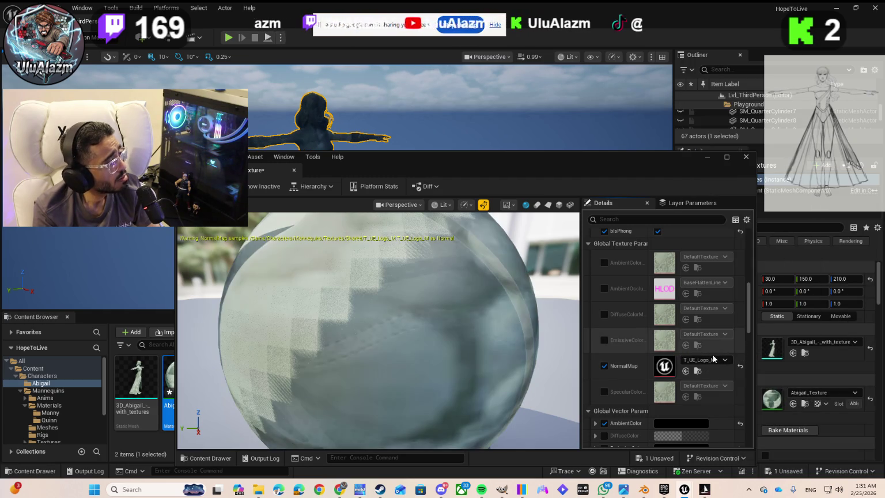
click(711, 360)
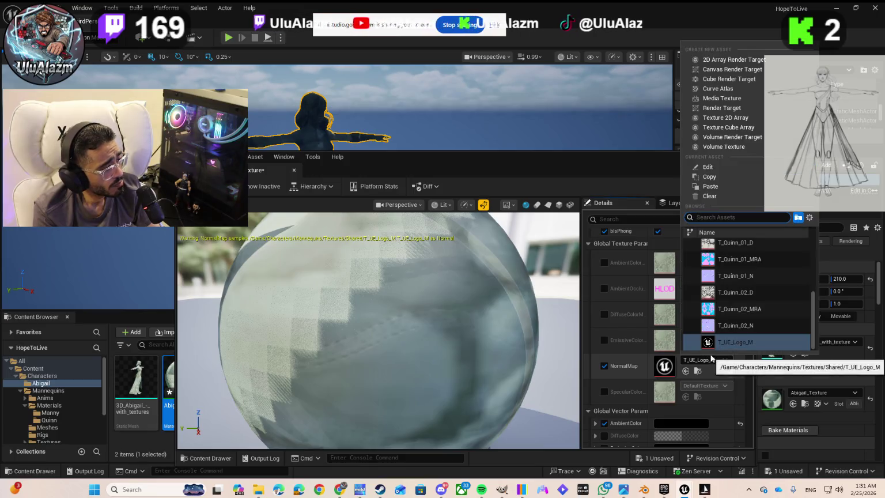
scroll(714, 323, up, 2)
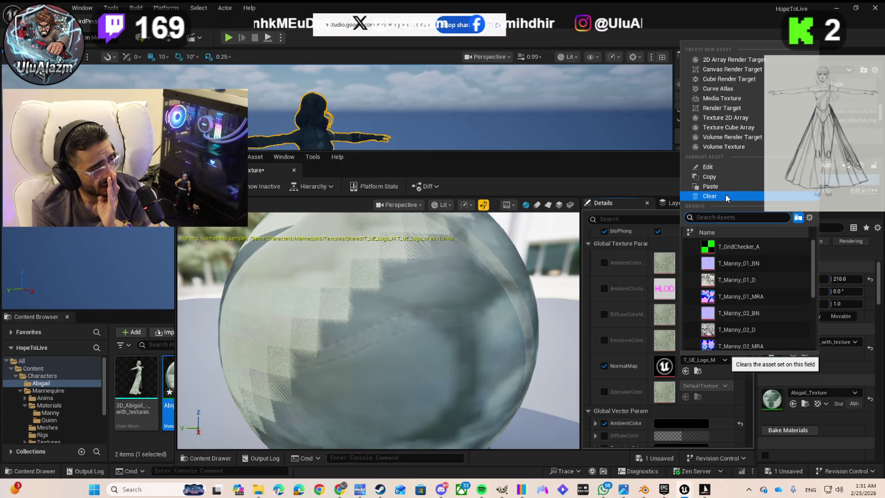
Step: Open the gear view-options menu in the NormalMap texture picker
click(810, 218)
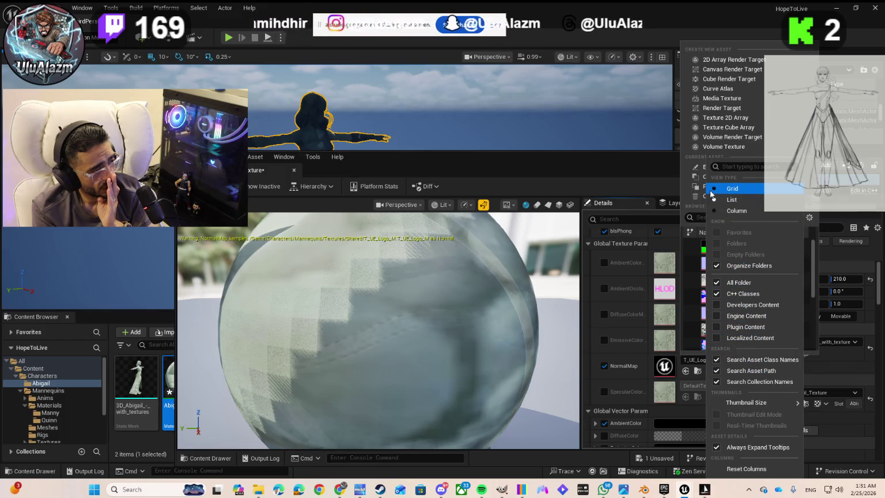
Step: Try the Grid, Column and List views for the texture choices, settling on the thumbnail grid
click(713, 192)
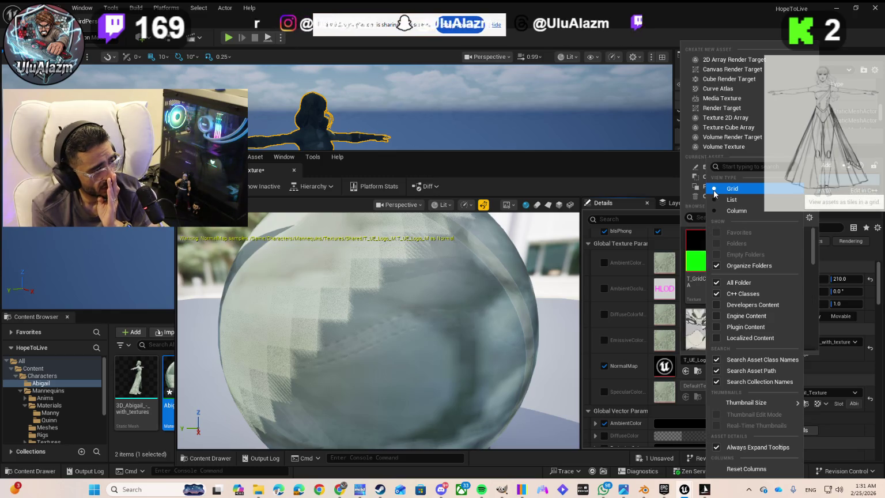
click(810, 219)
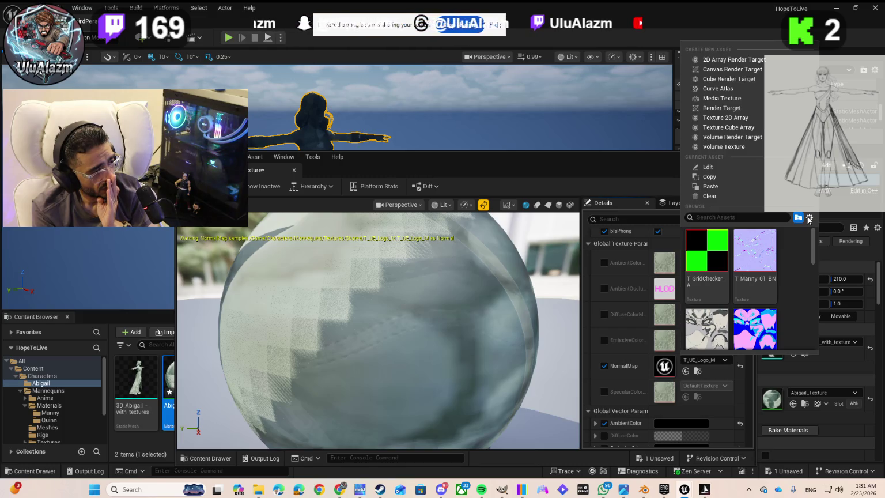
click(809, 219)
click(734, 233)
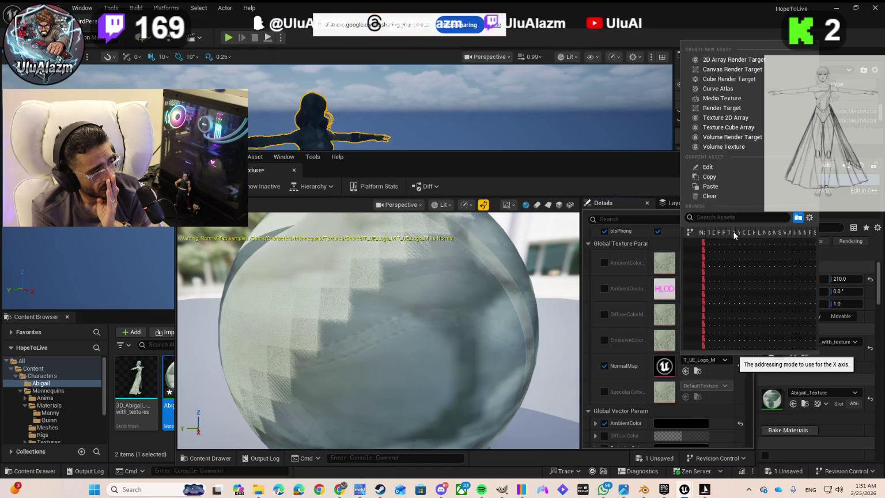
click(810, 217)
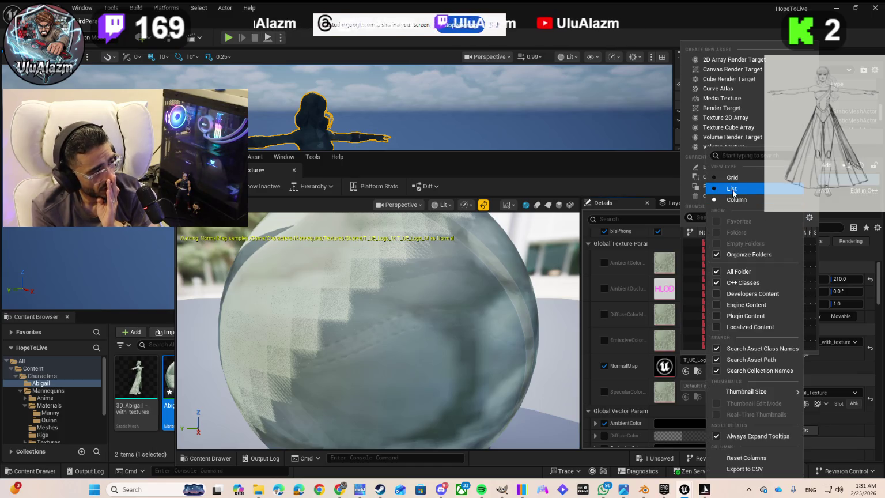
click(733, 190)
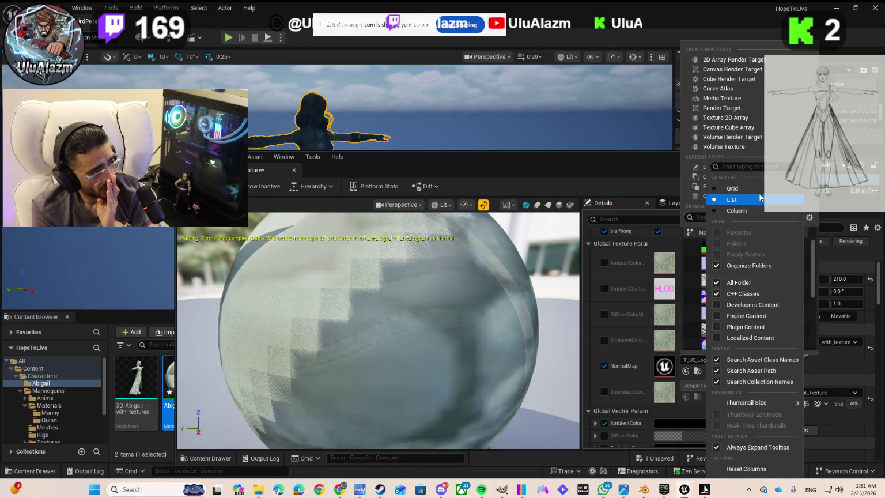
click(757, 190)
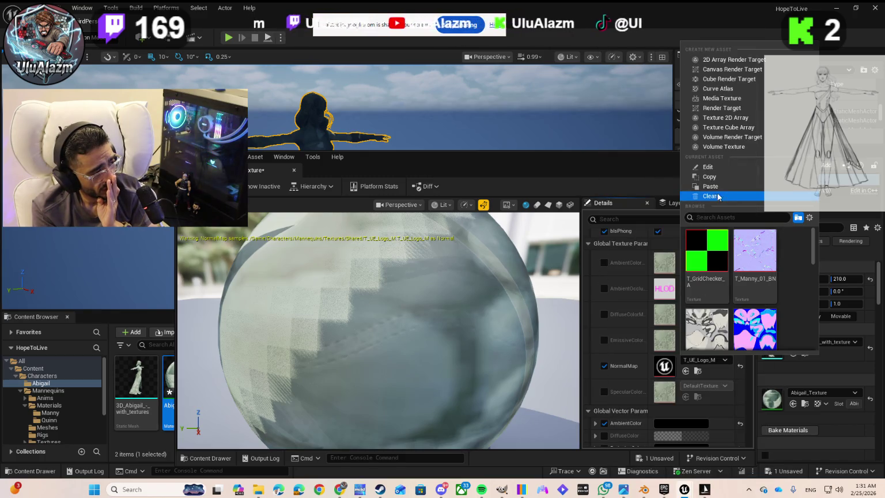
Step: Set the NormalMap to T_GridChecker_A, then change it to T_Manny_01_BN
scroll(722, 347, down, 1)
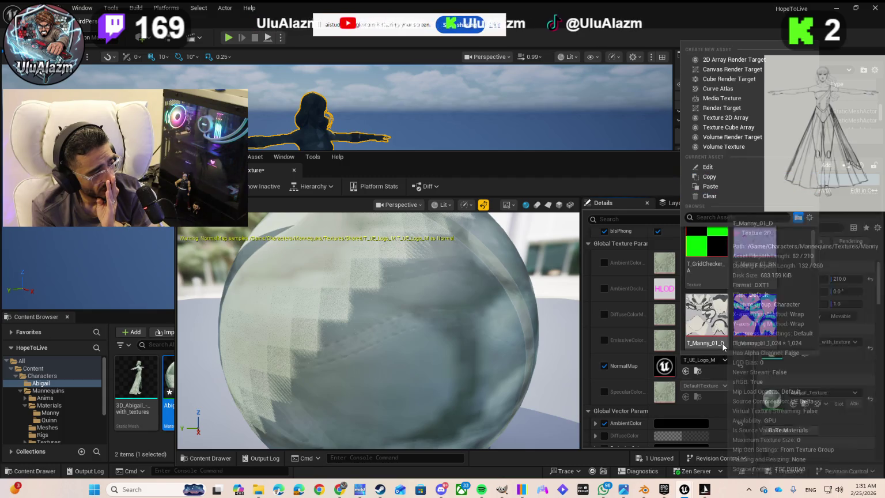
scroll(727, 340, down, 5)
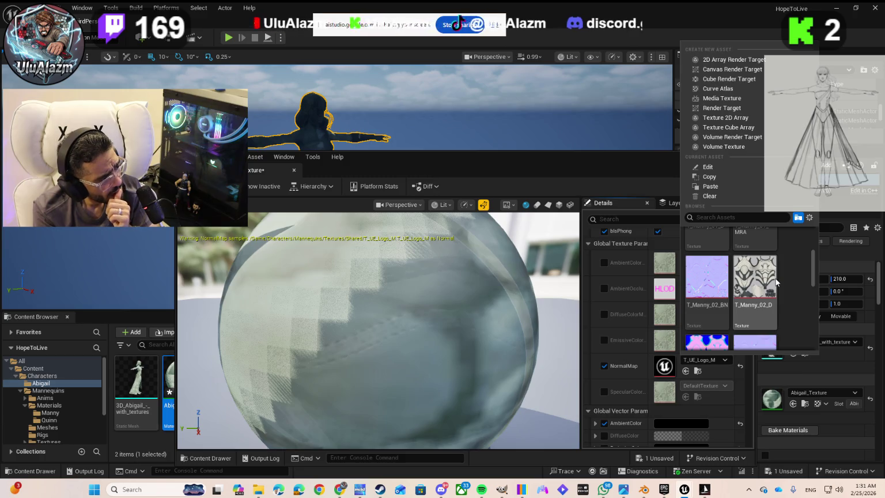
scroll(776, 284, up, 5)
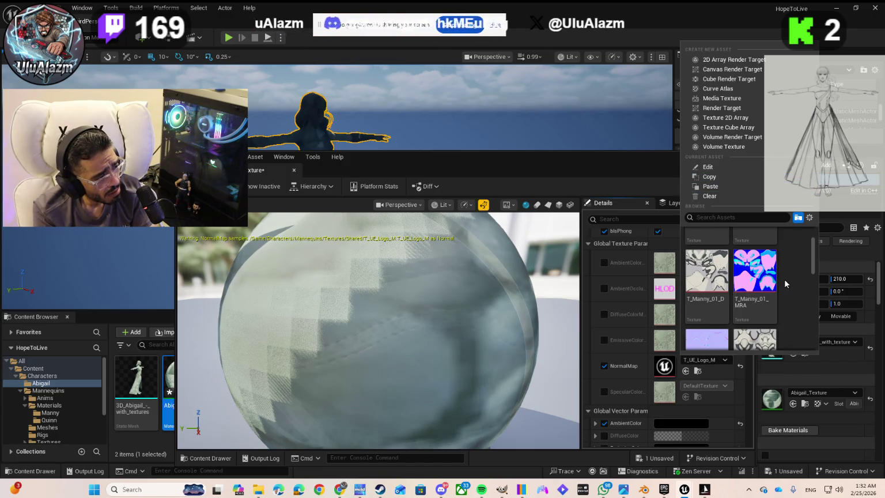
key(Escape)
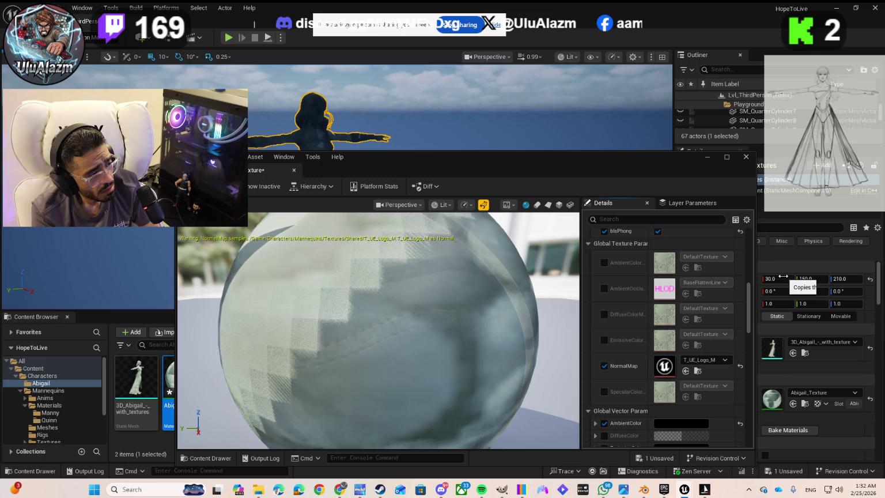
shift+click(707, 358)
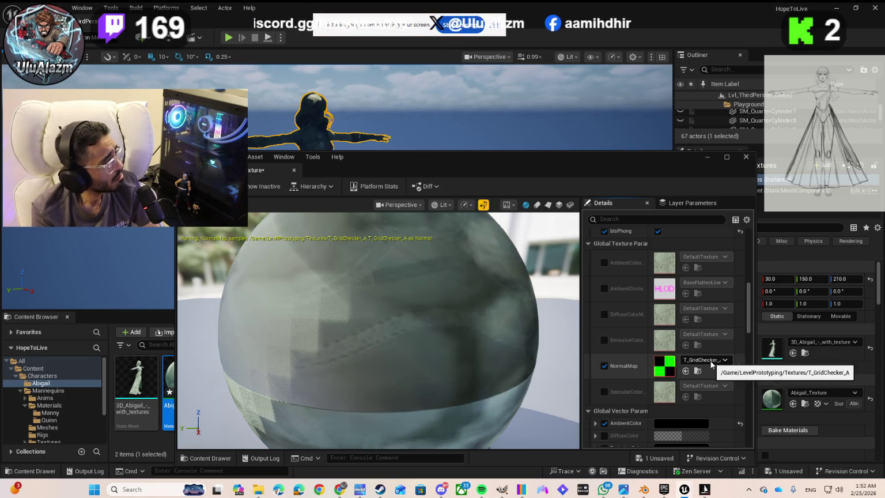
click(710, 361)
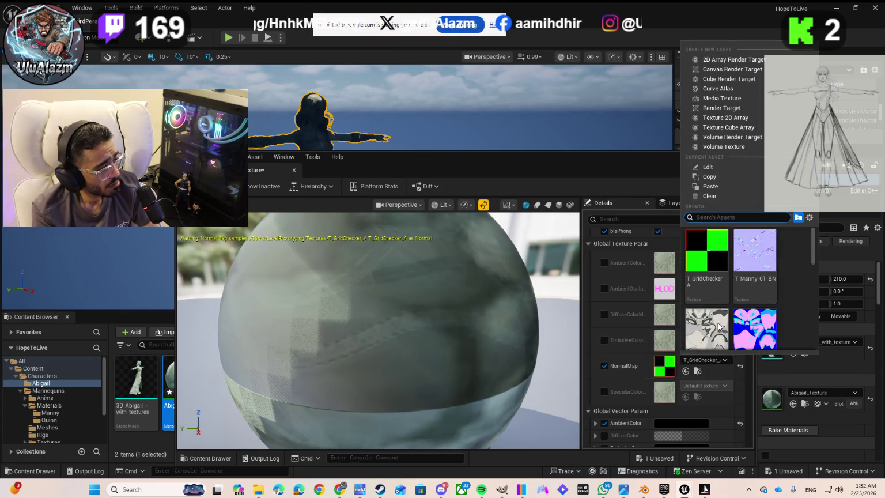
click(748, 267)
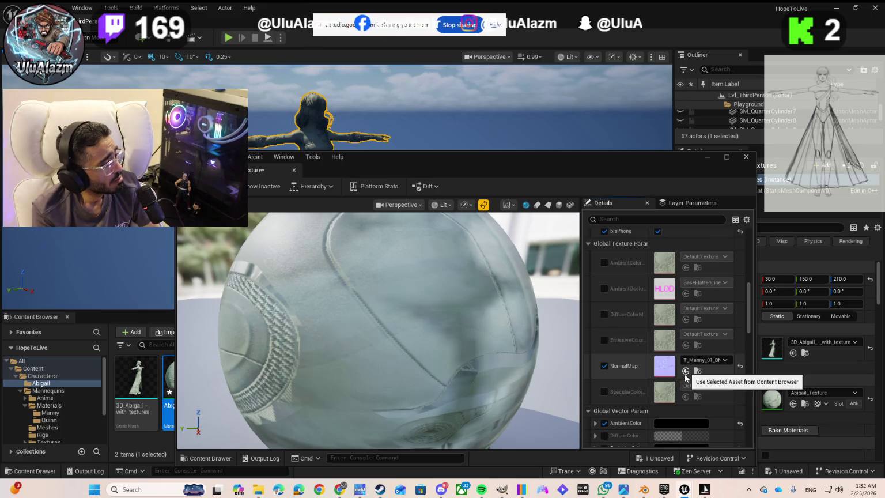
Step: Save the modified Abigail_Texture material instance with Save Selected
click(648, 458)
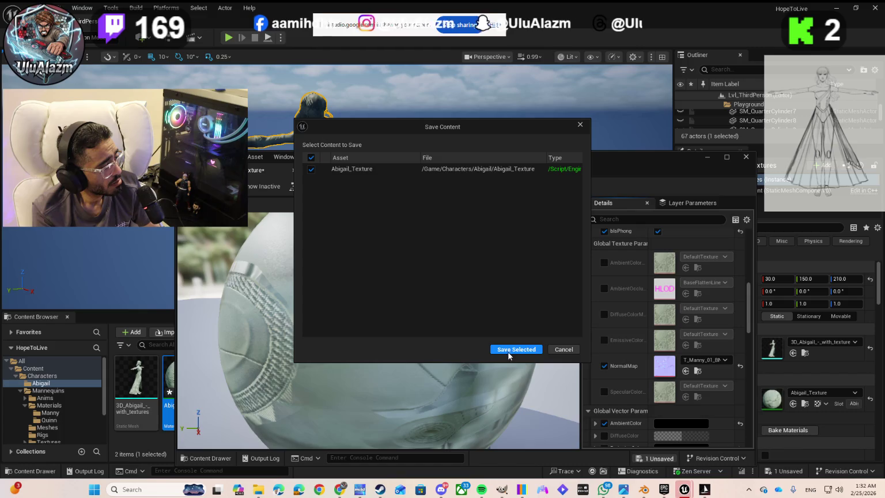
click(509, 351)
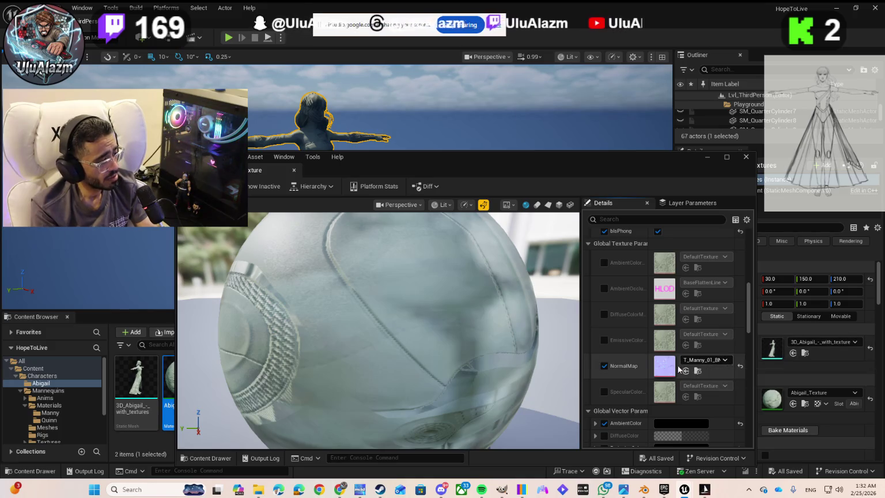
Step: Browse the NormalMap texture list and close it, keeping T_Manny_01_BN selected
scroll(676, 415, down, 1)
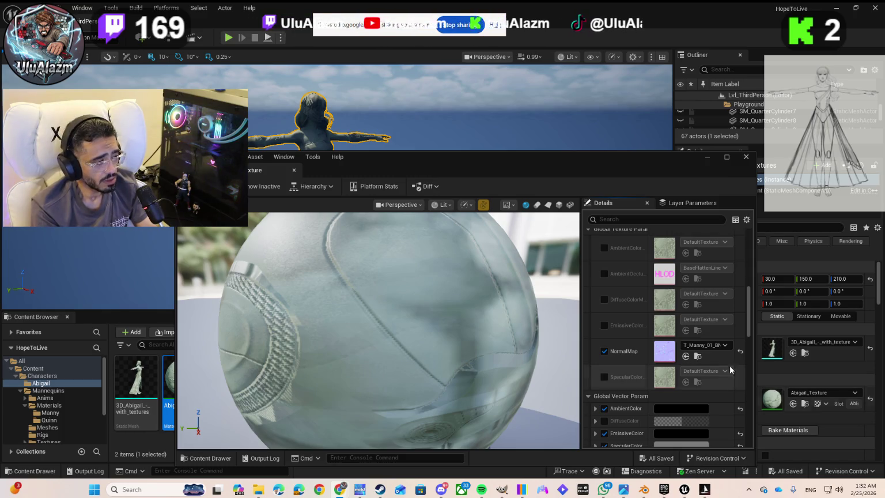
click(703, 345)
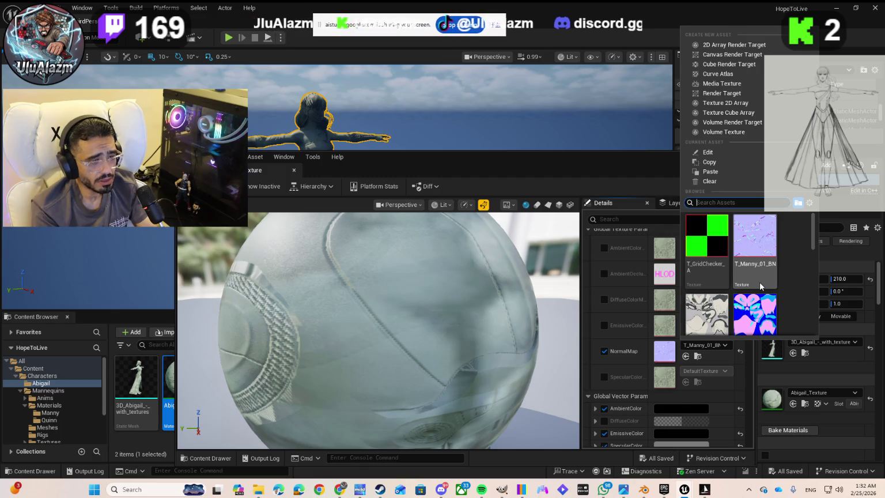
scroll(748, 275, down, 3)
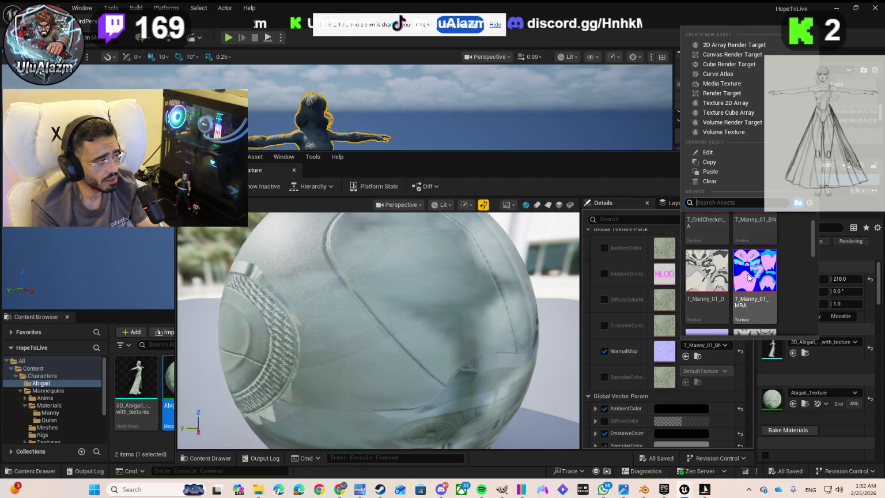
scroll(749, 279, down, 5)
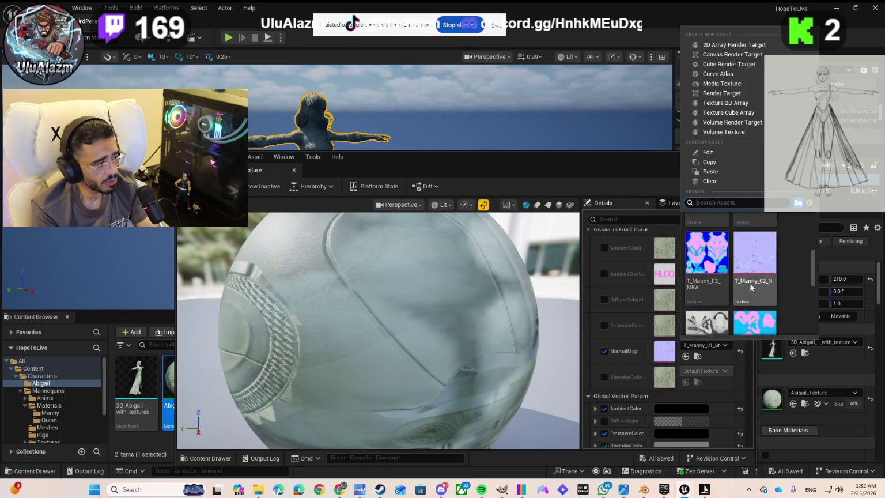
scroll(751, 286, down, 5)
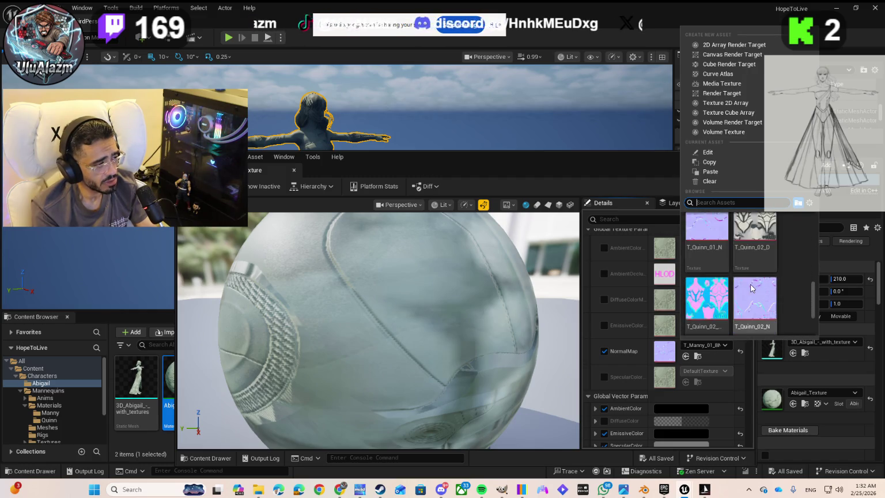
scroll(751, 290, down, 2)
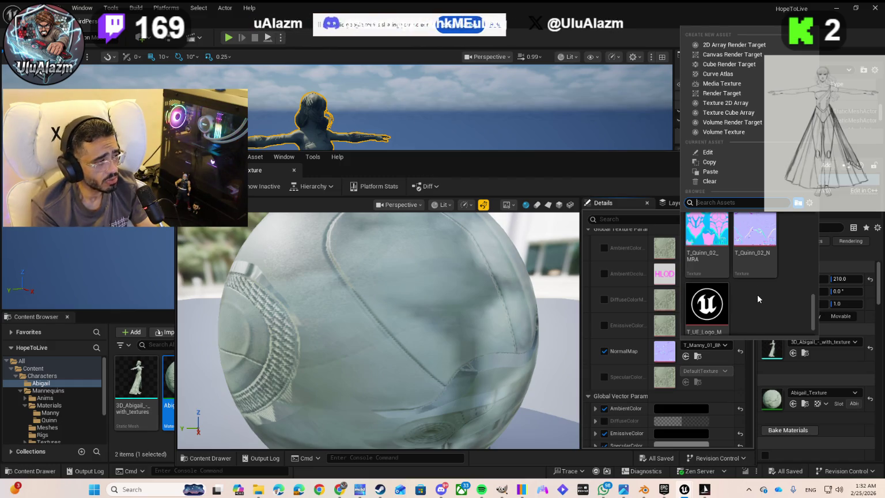
key(Escape)
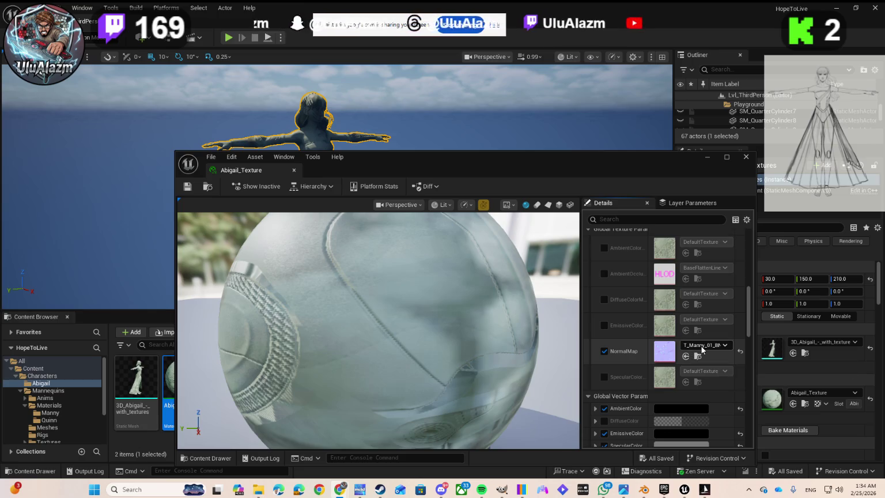
Step: Move the material editor window up-left, then filter Details by 'abig' and clear the filter
mouse_move(625, 158)
mouse_down()
mouse_move(558, 98)
mouse_move(537, 98)
mouse_up()
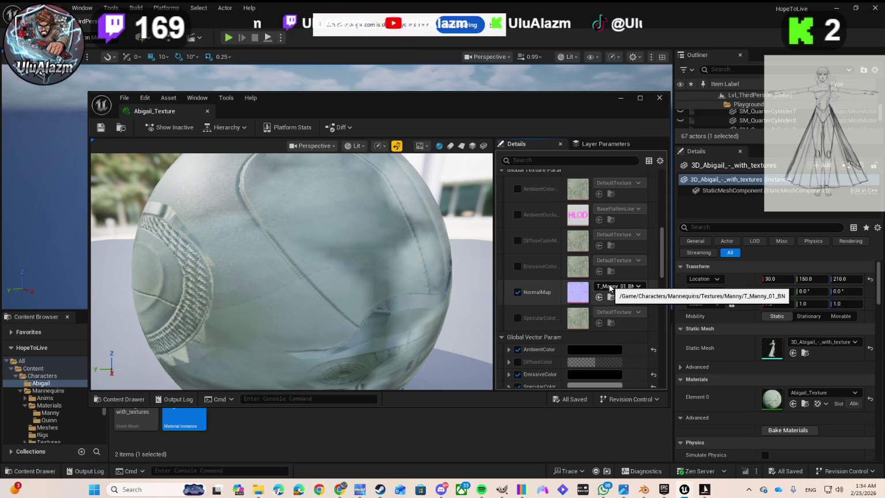
click(562, 161)
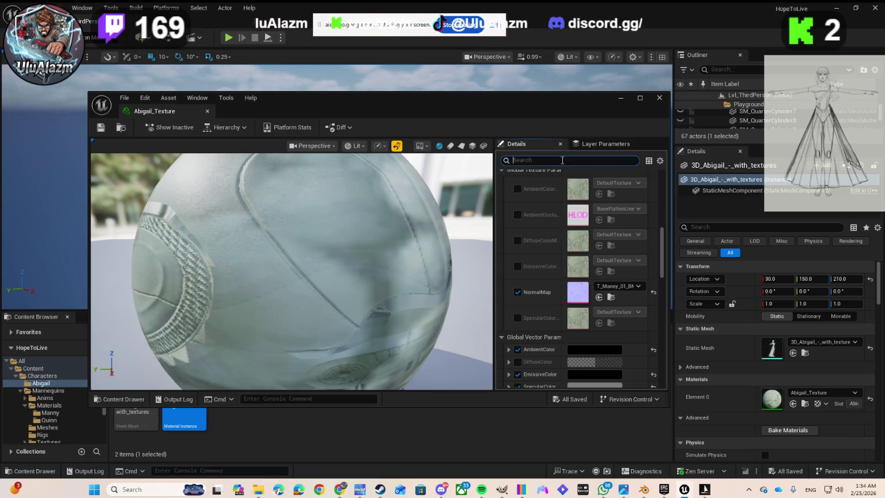
text(abig)
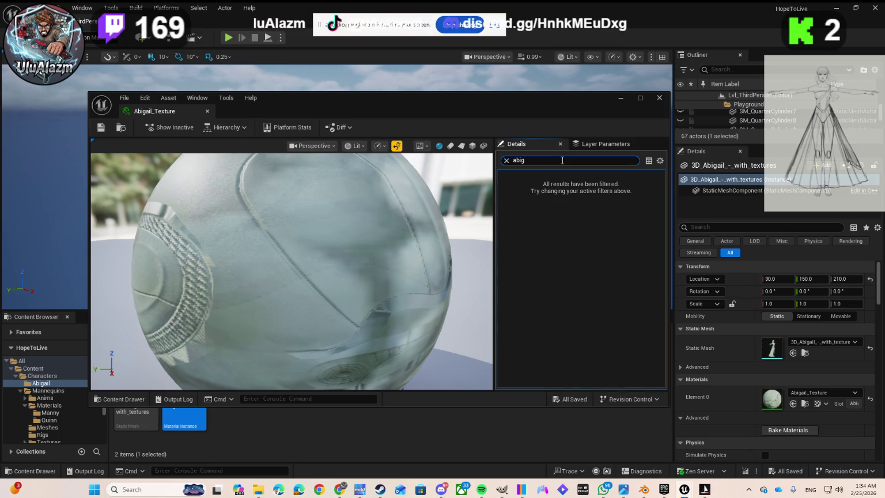
key(BackSpace)
key(BackSpace)
key(BackSpace)
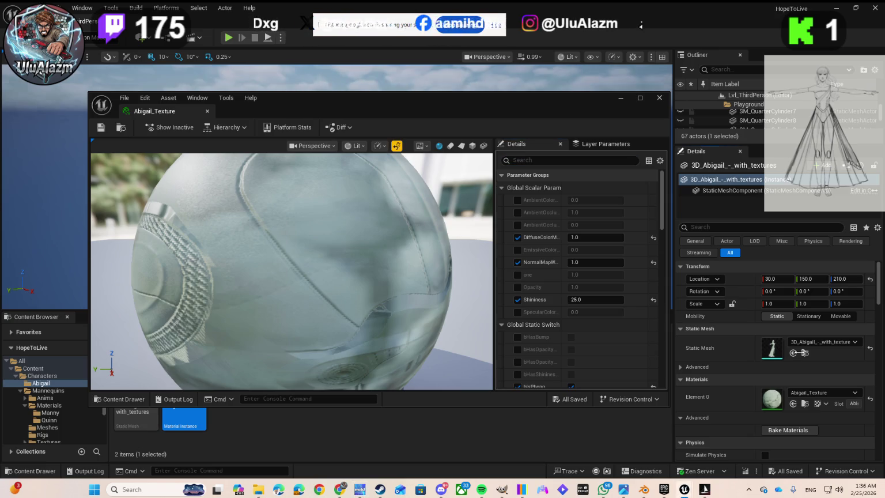
click(805, 343)
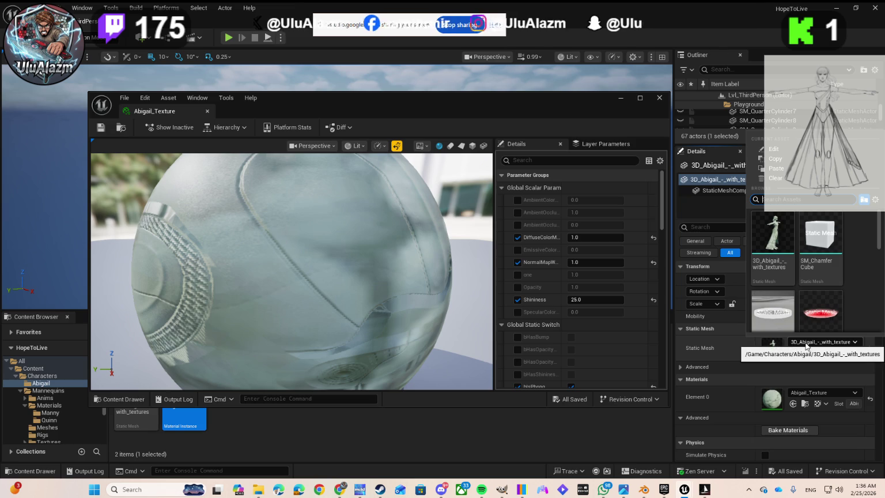
scroll(809, 275, down, 5)
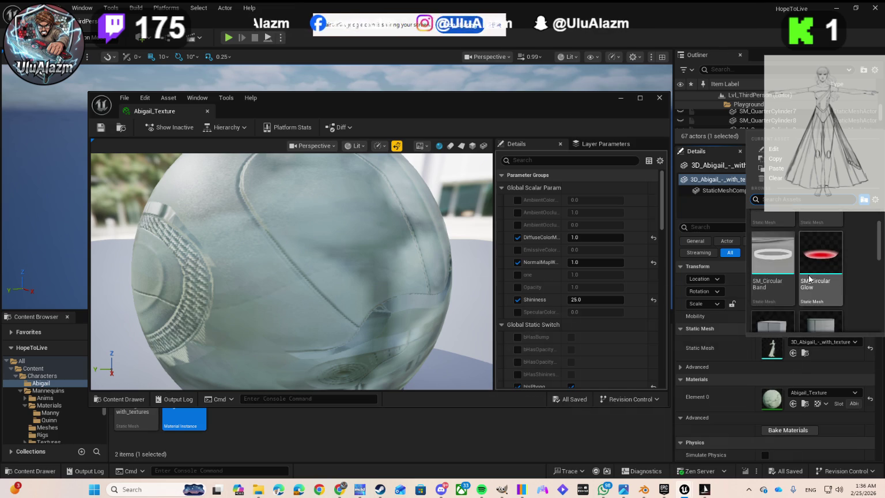
scroll(805, 276, down, 3)
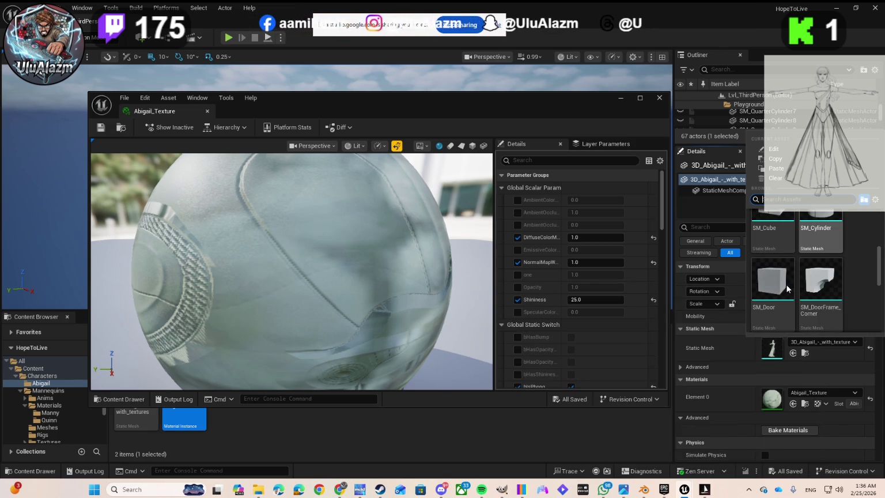
scroll(787, 291, down, 2)
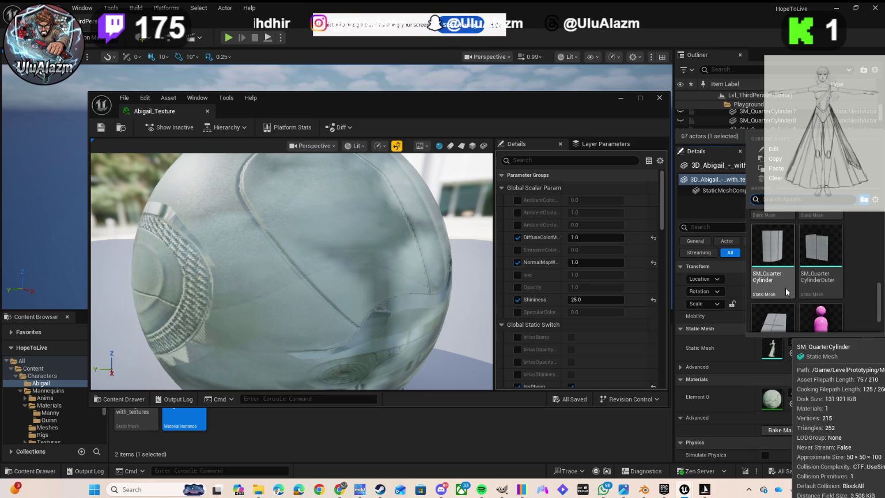
scroll(814, 299, down, 4)
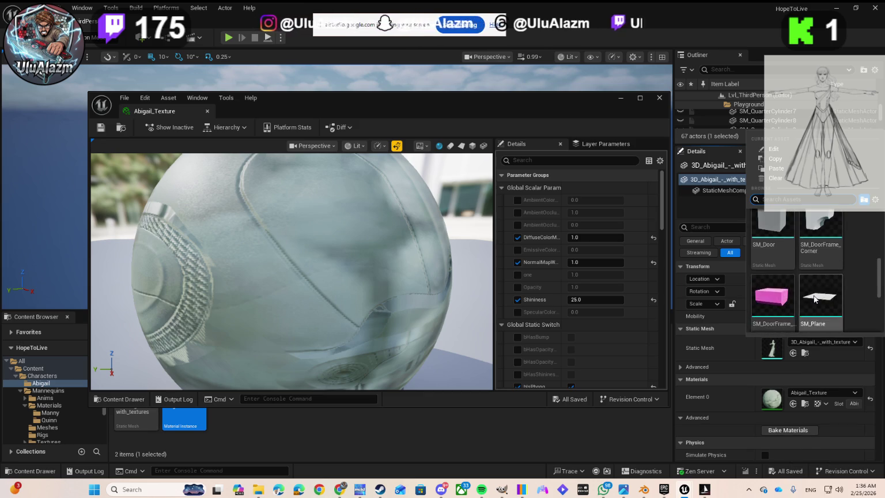
scroll(841, 262, up, 5)
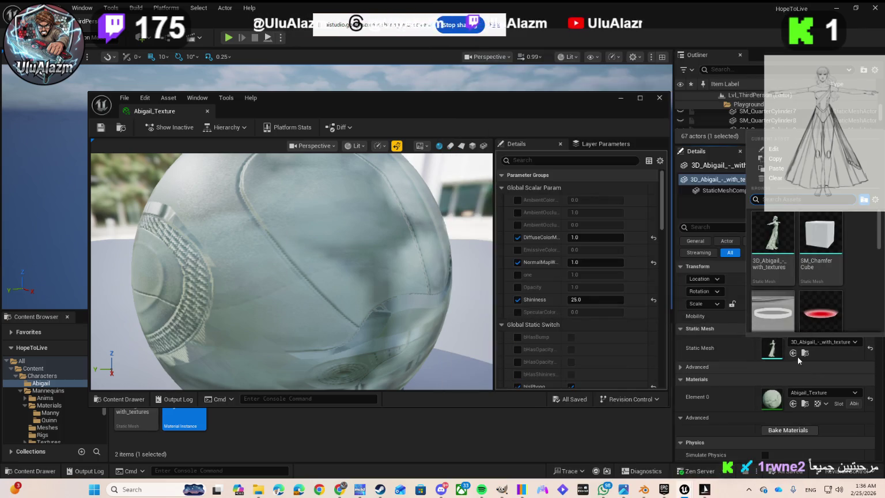
click(820, 340)
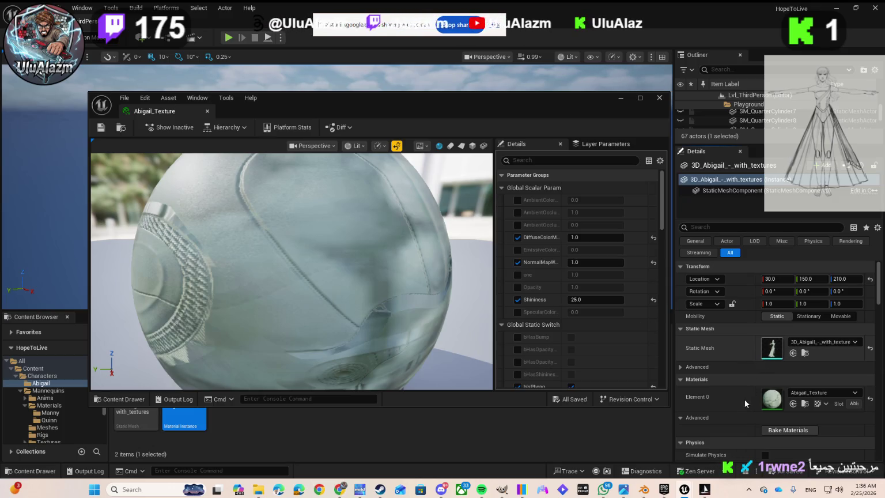
click(825, 392)
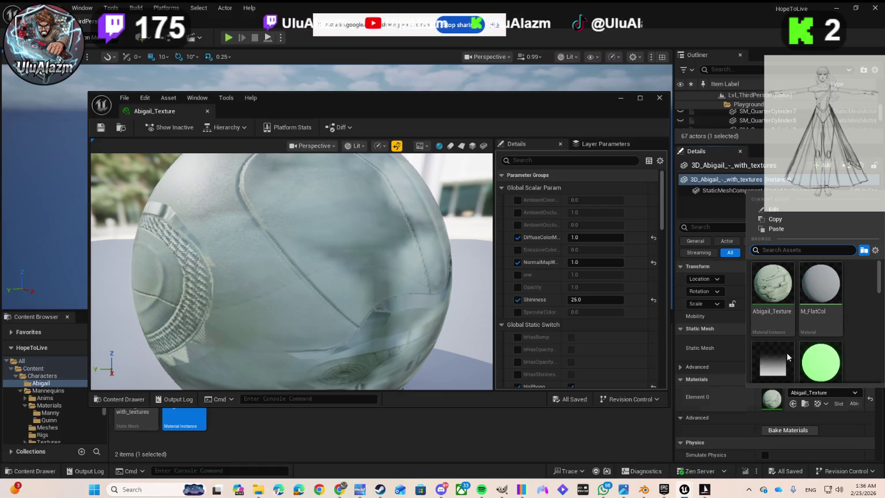
scroll(806, 358, down, 3)
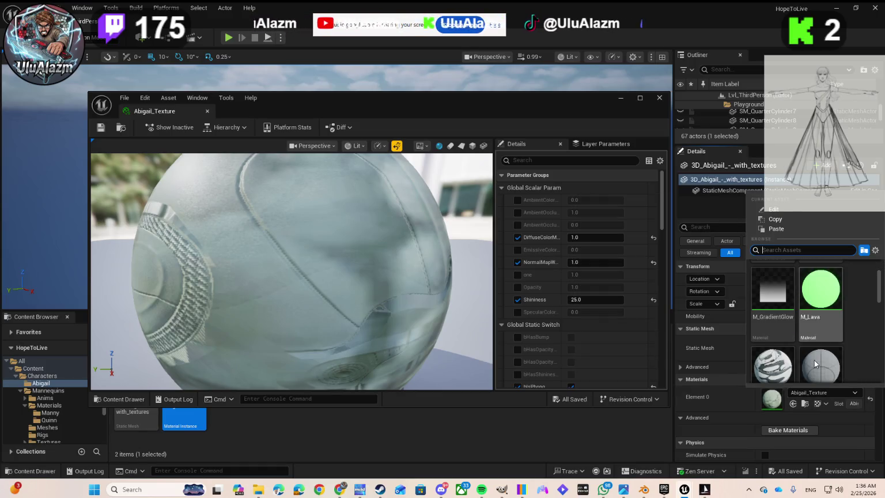
scroll(812, 362, down, 5)
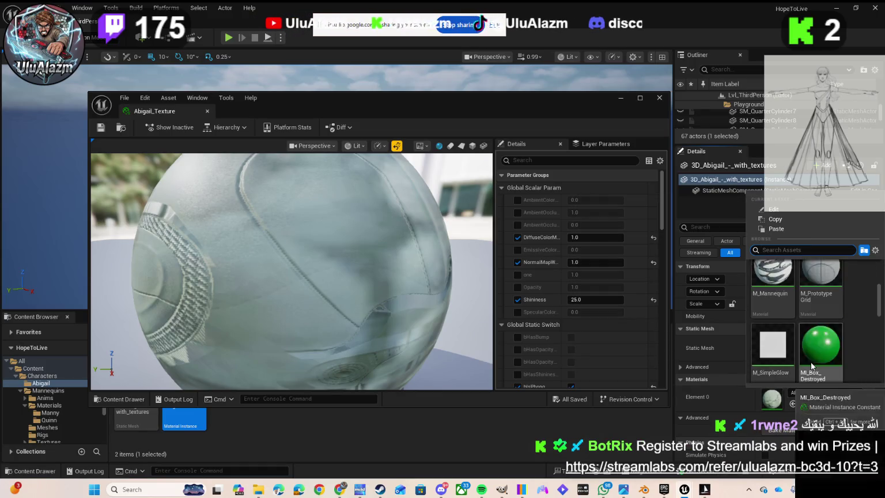
scroll(800, 346, down, 1)
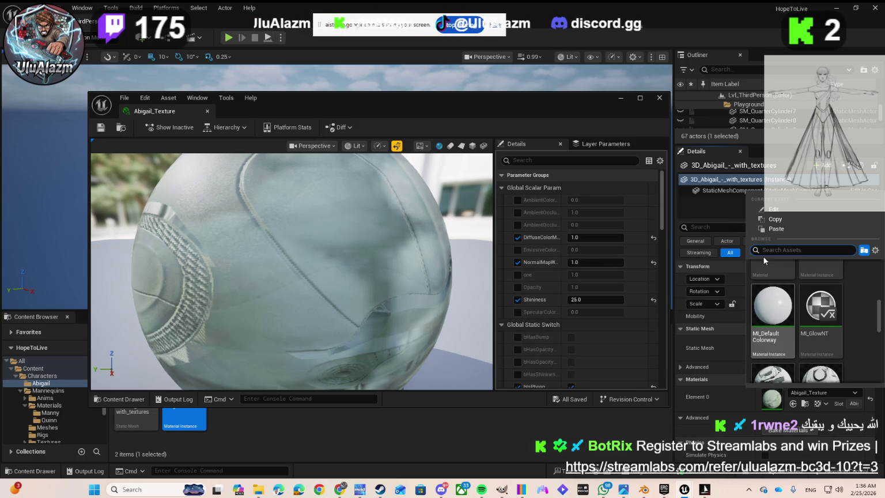
scroll(772, 305, down, 2)
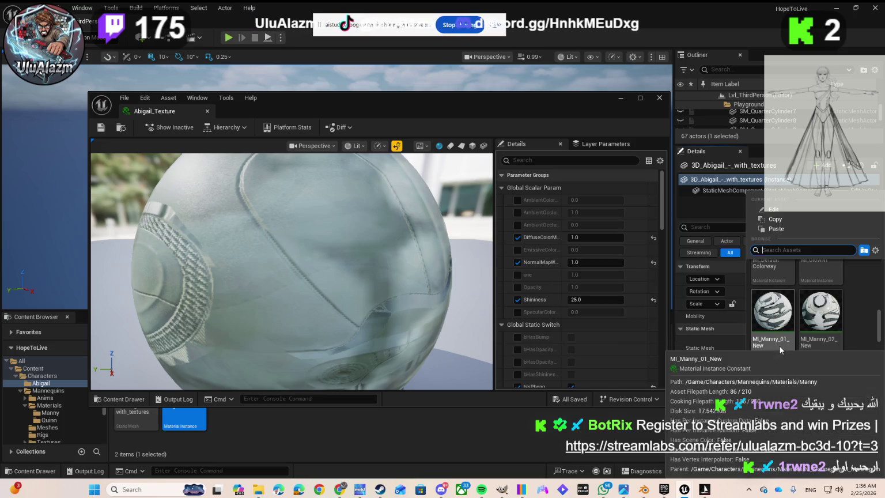
scroll(842, 333, down, 3)
scroll(820, 342, down, 3)
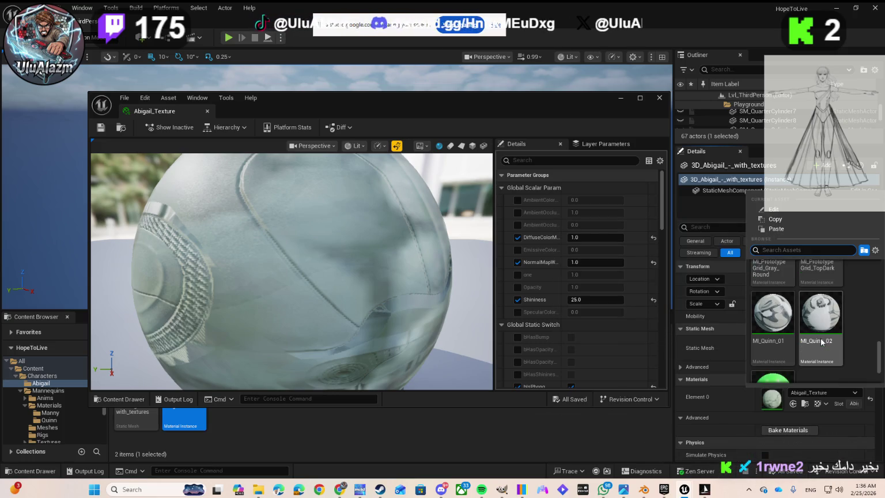
scroll(816, 345, up, 5)
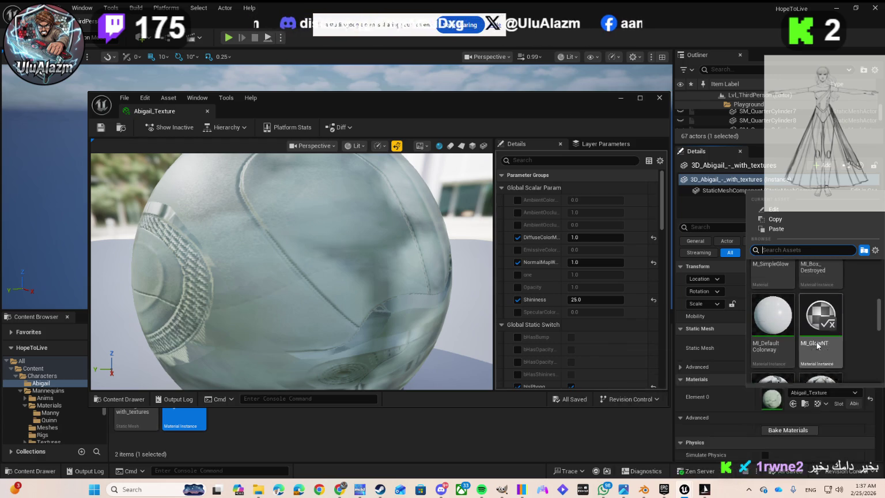
scroll(817, 343, up, 3)
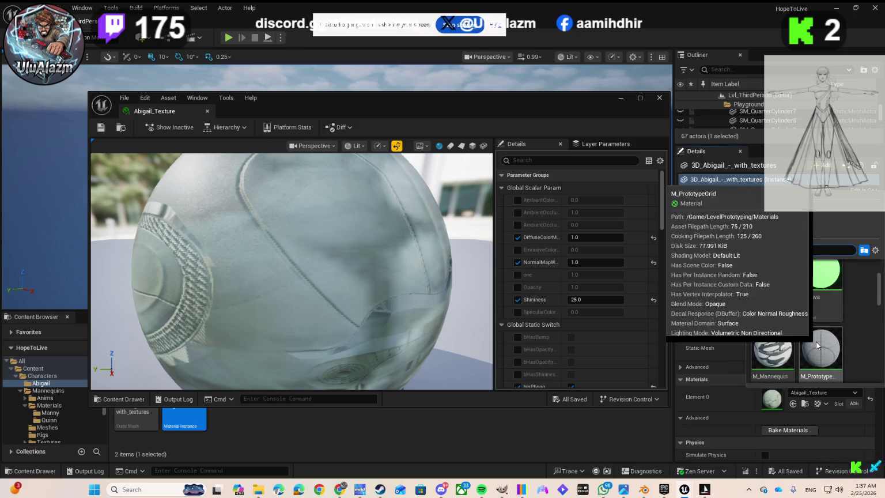
scroll(817, 342, up, 1)
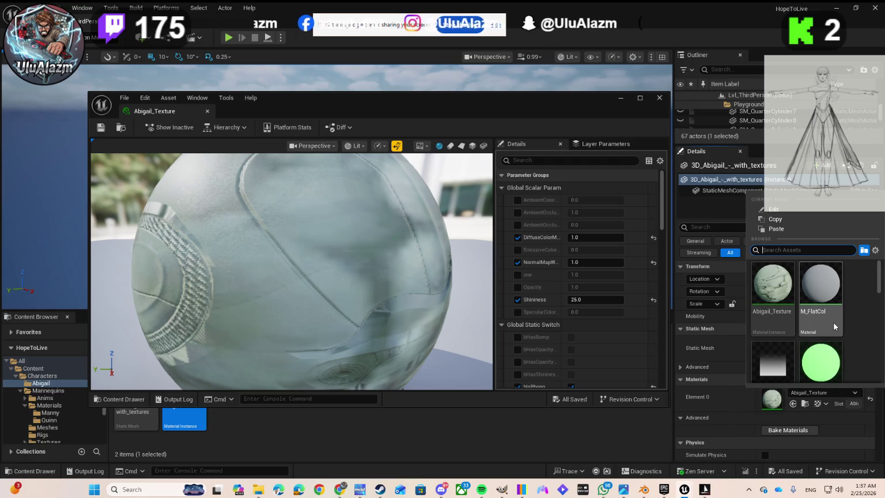
click(831, 393)
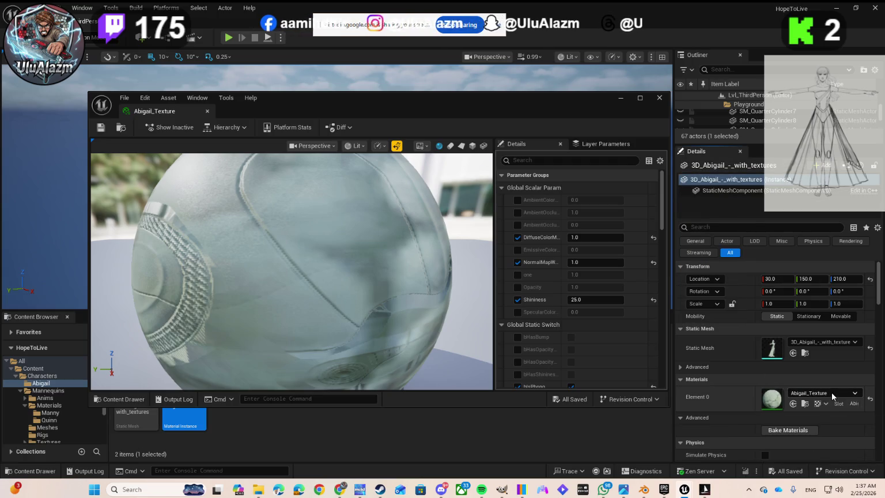
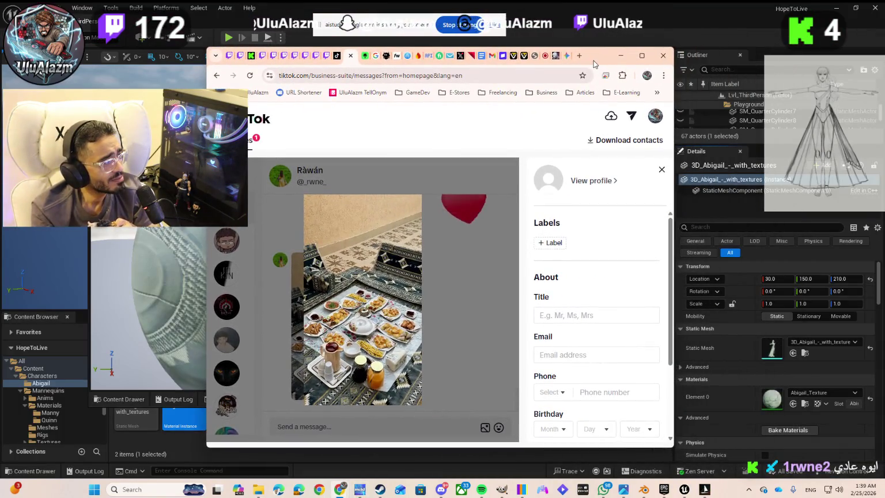
Step: Maximize the TikTok Messages window, then return to the Abigail material instance editor in Unreal
key(super+Up)
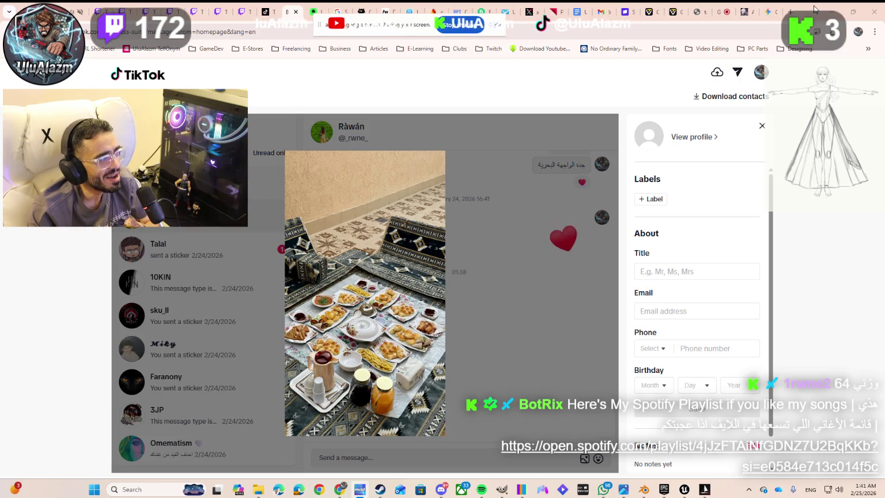
key(alt+Tab)
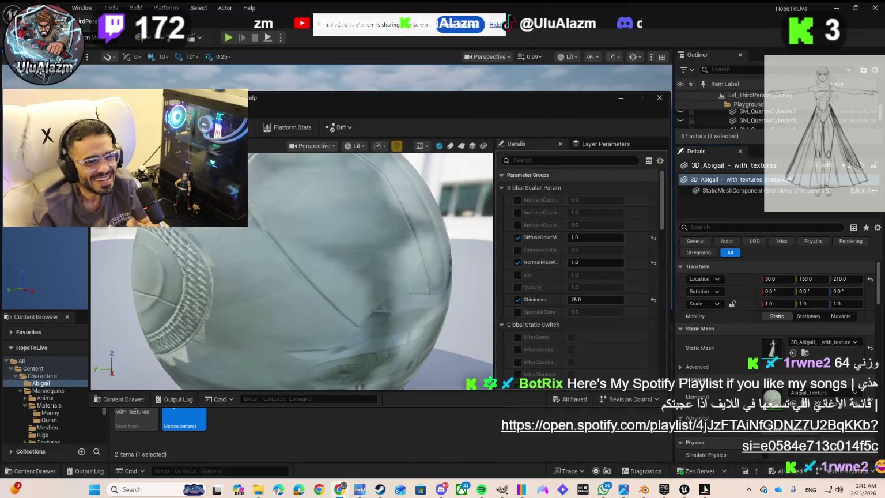